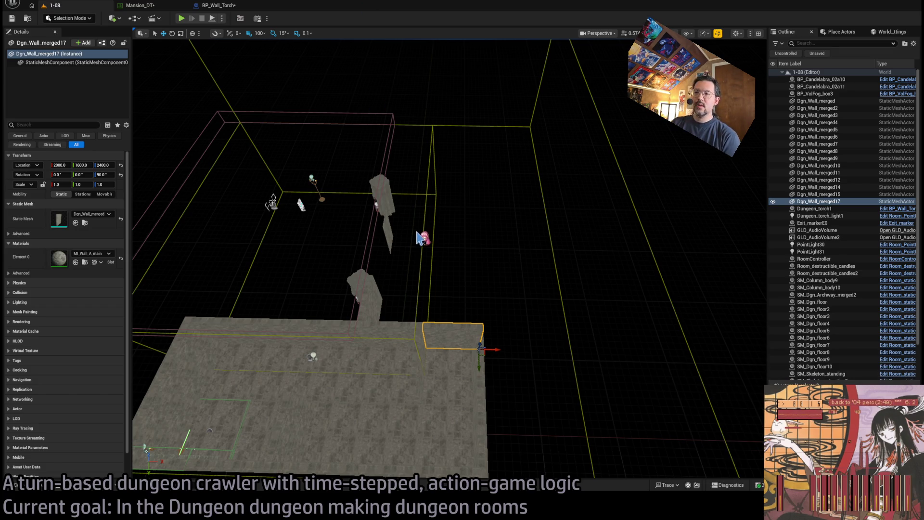
Survey the room, then delete the stray floor strip and the rock pillar.
{"action": "mouse_move", "coordinate": [418, 237]}
{"action": "left_mouse_down"}
{"action": "mouse_move", "coordinate": [481, 222]}
{"action": "mouse_move", "coordinate": [491, 199]}
{"action": "mouse_move", "coordinate": [501, 221]}
{"action": "mouse_move", "coordinate": [535, 229]}
{"action": "left_mouse_up"}
{"action": "left_click_drag", "start_coordinate": [396, 248], "coordinate": [396, 249]}
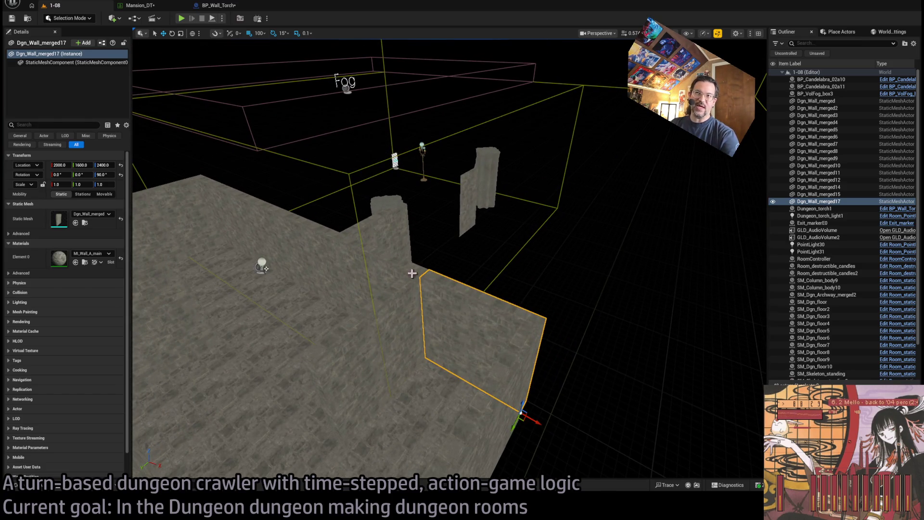
{"action": "left_click_drag", "start_coordinate": [396, 249], "coordinate": [423, 241]}
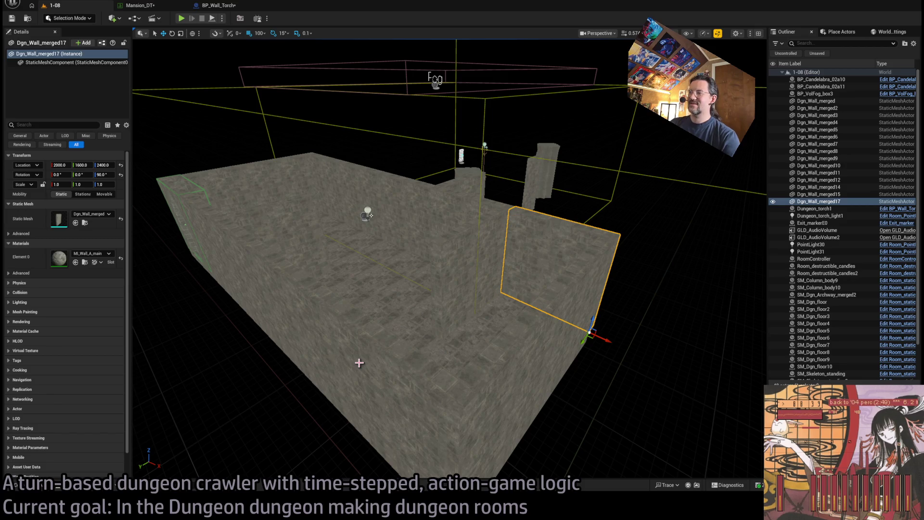
{"action": "left_click_drag", "start_coordinate": [409, 343], "coordinate": [426, 337]}
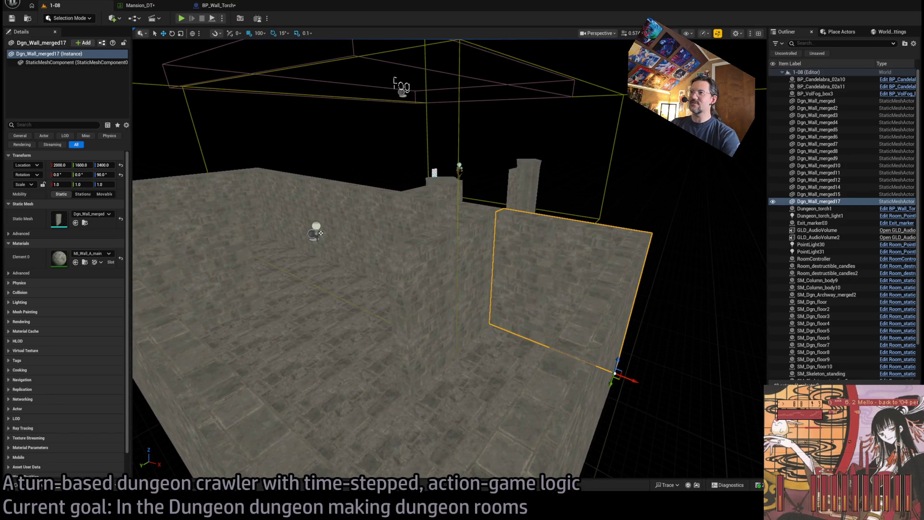
{"action": "left_click_drag", "start_coordinate": [521, 341], "coordinate": [521, 325]}
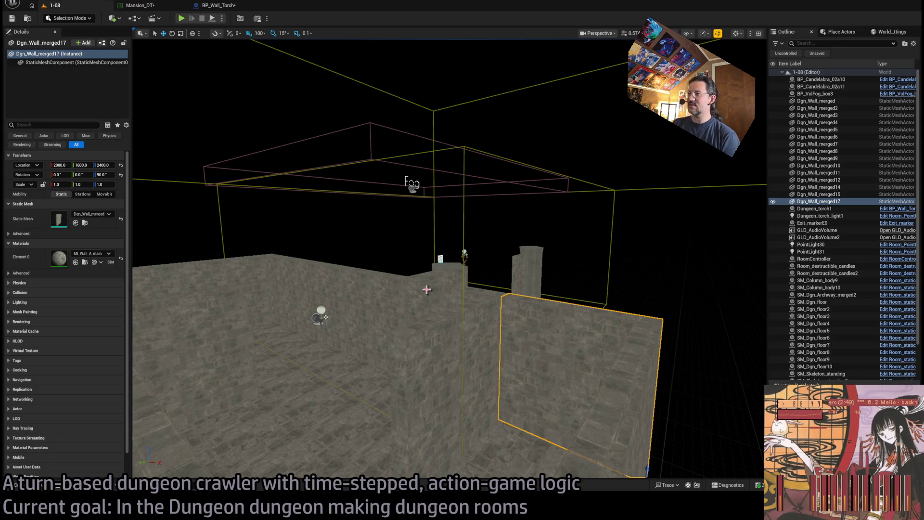
{"action": "mouse_move", "coordinate": [436, 289]}
{"action": "left_mouse_down"}
{"action": "mouse_move", "coordinate": [436, 318]}
{"action": "mouse_move", "coordinate": [432, 280]}
{"action": "left_mouse_up"}
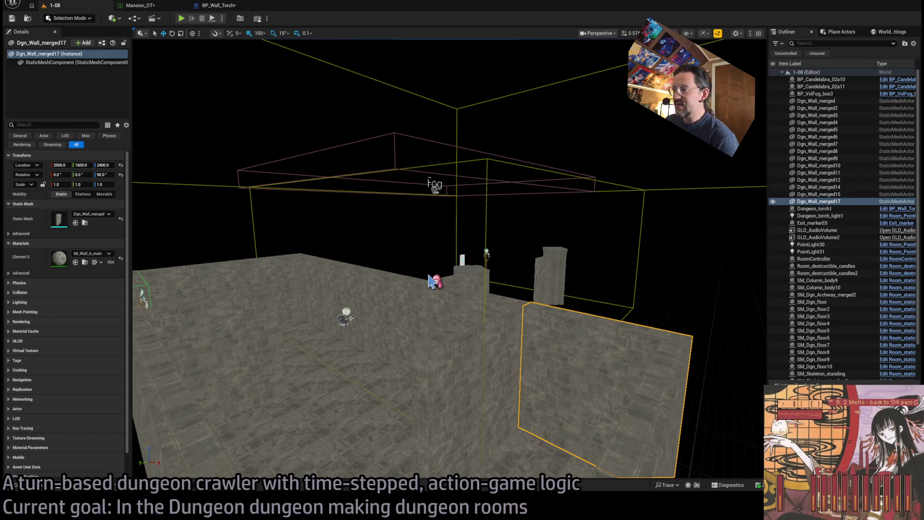
{"action": "left_click_drag", "start_coordinate": [537, 339], "coordinate": [500, 127]}
{"action": "left_click_drag", "start_coordinate": [544, 291], "coordinate": [544, 291]}
{"action": "left_click_drag", "start_coordinate": [417, 208], "coordinate": [556, 477]}
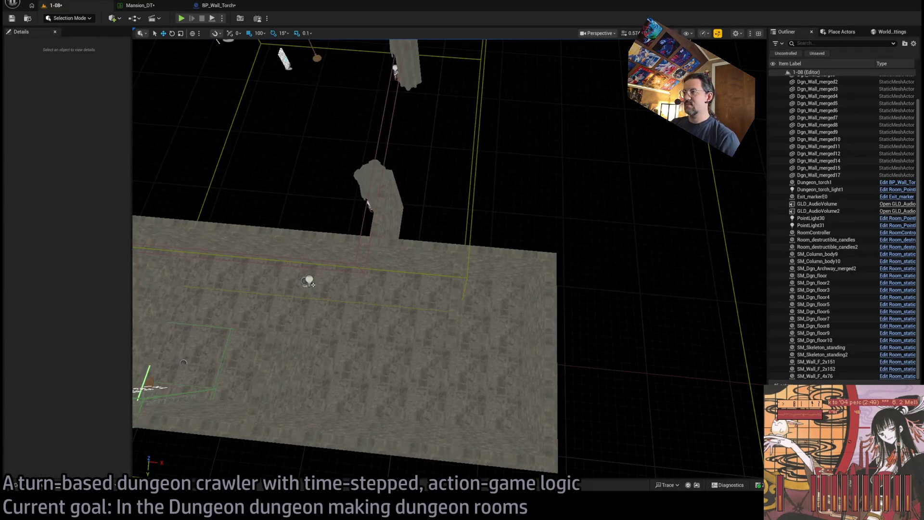
{"action": "left_click", "coordinate": [516, 345]}
{"action": "scroll", "coordinate": [466, 350], "scroll_direction": "down", "scroll_amount": 5}
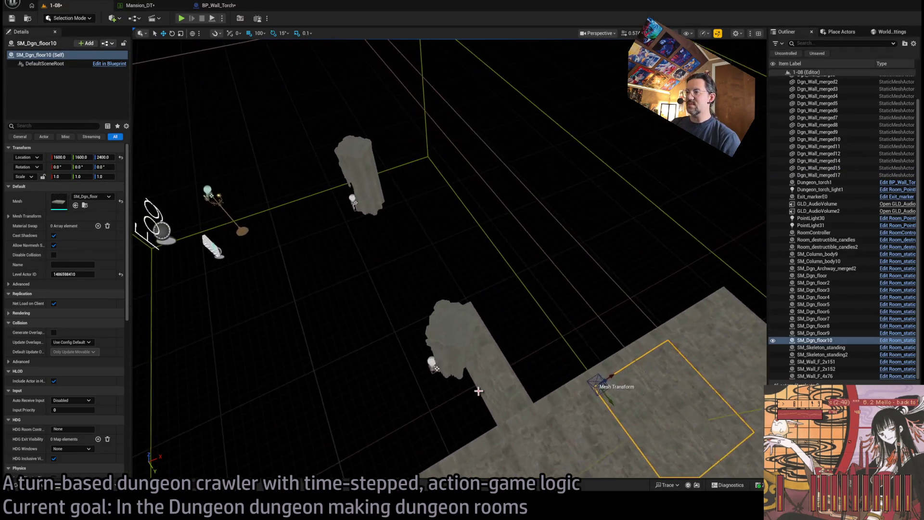
{"action": "left_click", "coordinate": [478, 391]}
{"action": "key", "text": "Delete"}
{"action": "left_click", "coordinate": [450, 373]}
{"action": "key", "text": "Delete"}
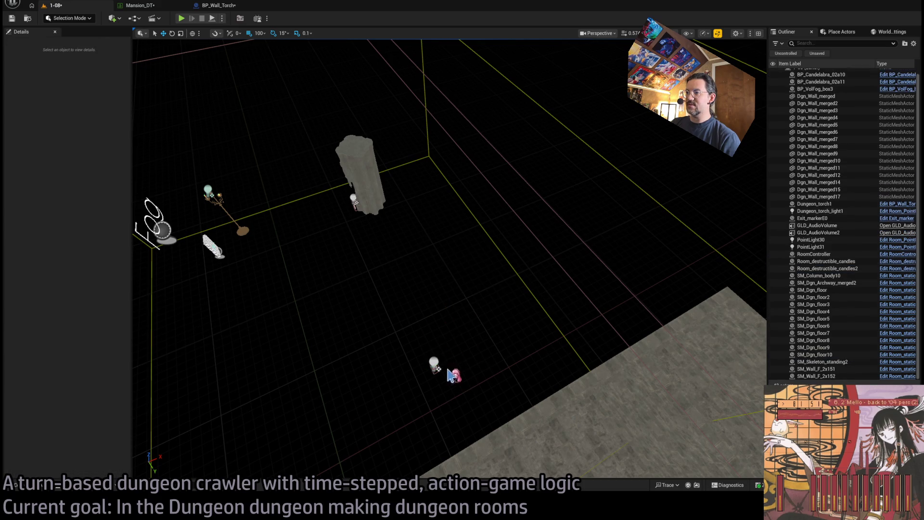
Delete the tall pillar and the skeleton.
{"action": "left_click_drag", "start_coordinate": [491, 401], "coordinate": [502, 339]}
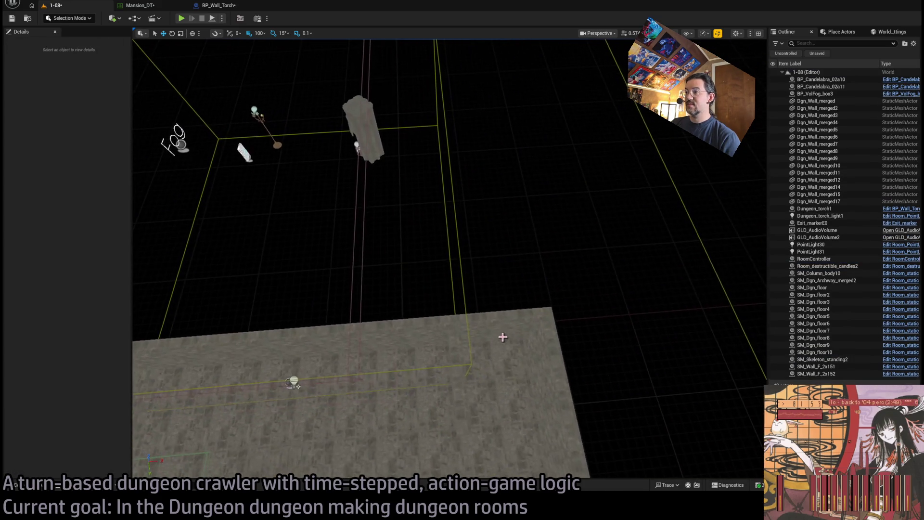
{"action": "left_click", "coordinate": [502, 340]}
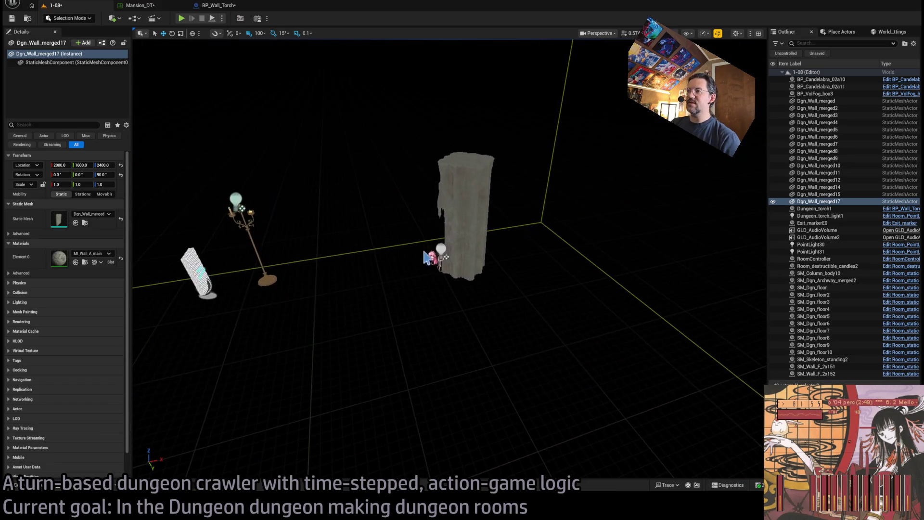
{"action": "left_click", "coordinate": [462, 216]}
{"action": "key", "text": "Delete"}
{"action": "left_click", "coordinate": [440, 251]}
{"action": "key", "text": "Delete"}
Delete the candelabra together with its point light.
{"action": "left_click_drag", "start_coordinate": [447, 260], "coordinate": [450, 315]}
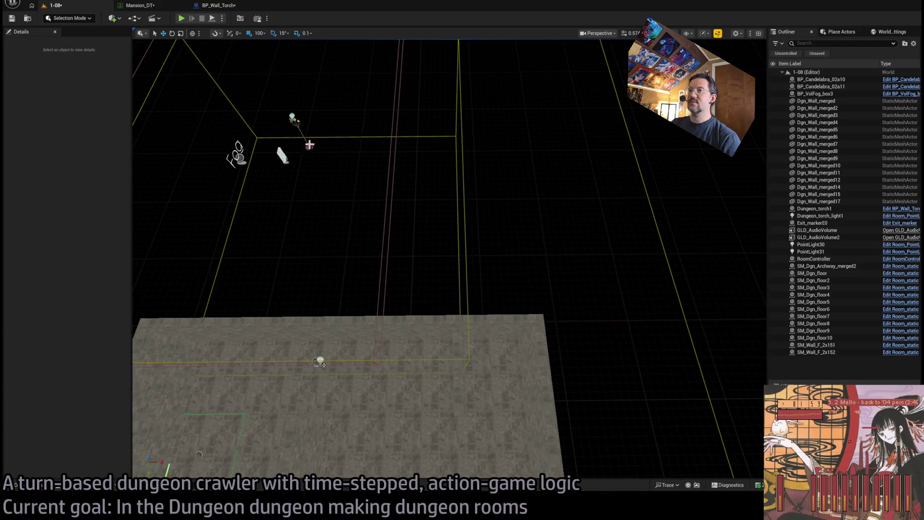
{"action": "left_click", "coordinate": [310, 145]}
{"action": "left_click", "coordinate": [306, 136], "text": "ctrl"}
{"action": "key", "text": "Delete"}
Delete the stray wall piece Dgn_Wall_merged17 beside floor tile SM_Dgn_floor10.
{"action": "left_click", "coordinate": [500, 364]}
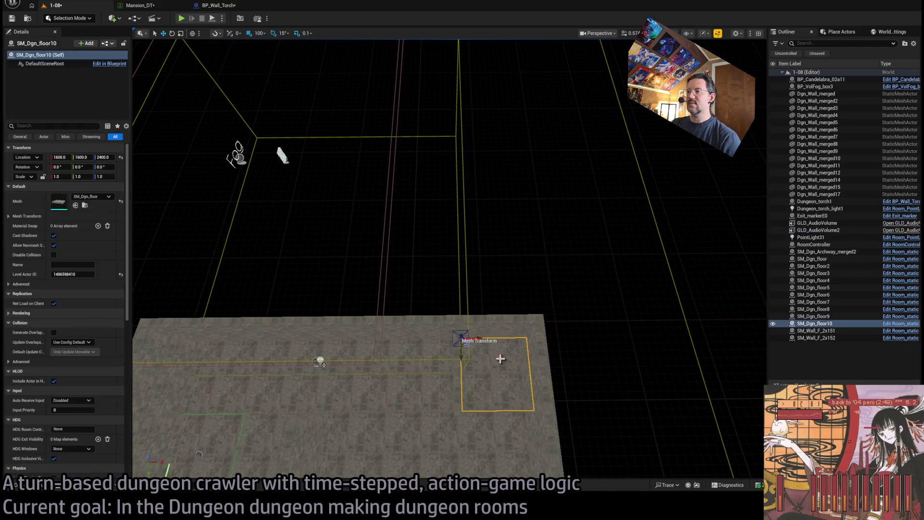
{"action": "left_click", "coordinate": [503, 339], "text": "ctrl"}
{"action": "left_click", "coordinate": [529, 384]}
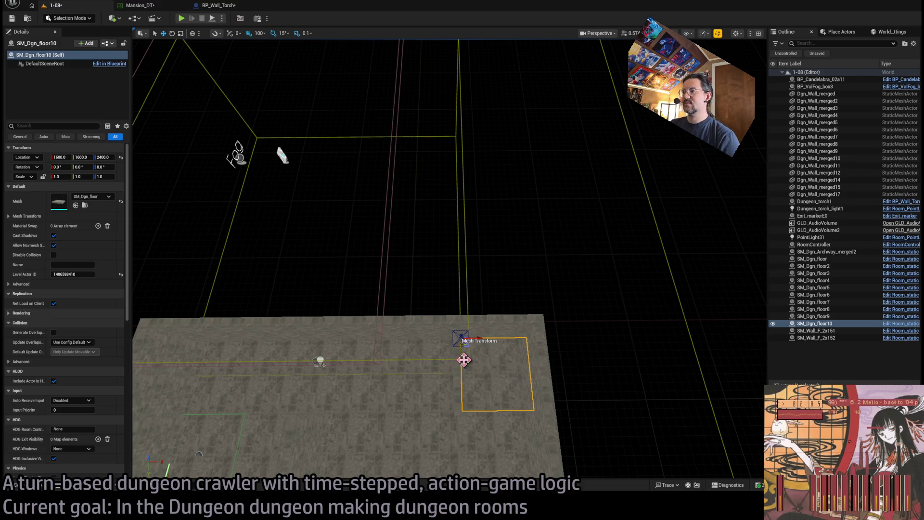
{"action": "left_click", "coordinate": [501, 330]}
{"action": "key", "text": "Delete"}
Alt-drag copies of SM_Dgn_floor10 to Y 1200, X 1200 and X 400.
{"action": "left_click", "coordinate": [498, 391]}
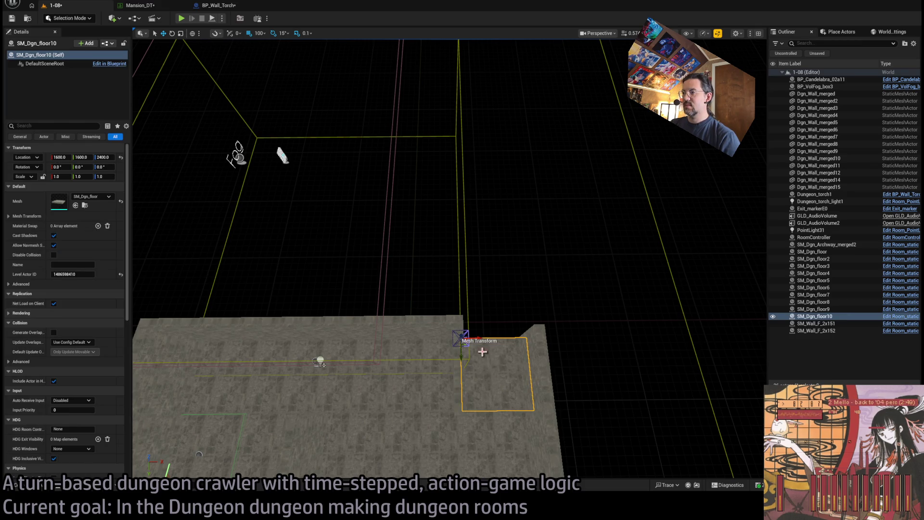
{"action": "left_click_drag", "start_coordinate": [460, 357], "coordinate": [463, 288], "text": "alt"}
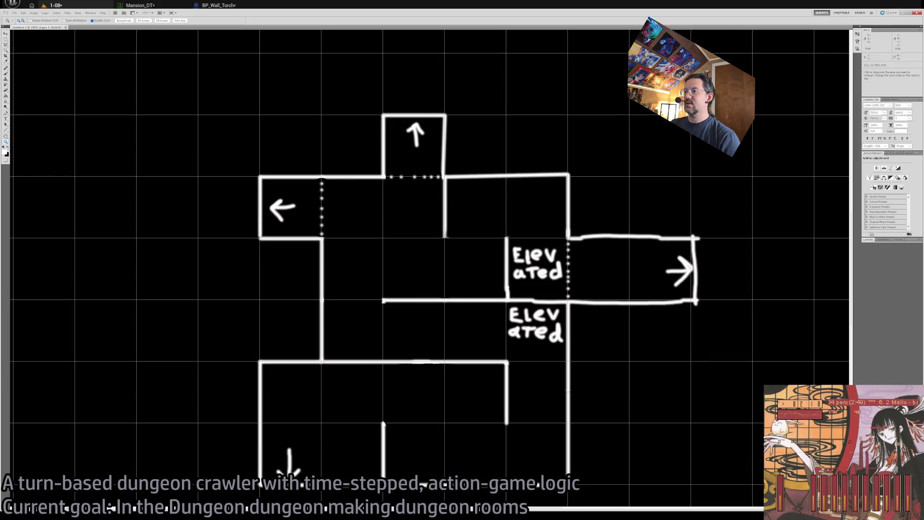
{"action": "key", "text": "alt+Tab"}
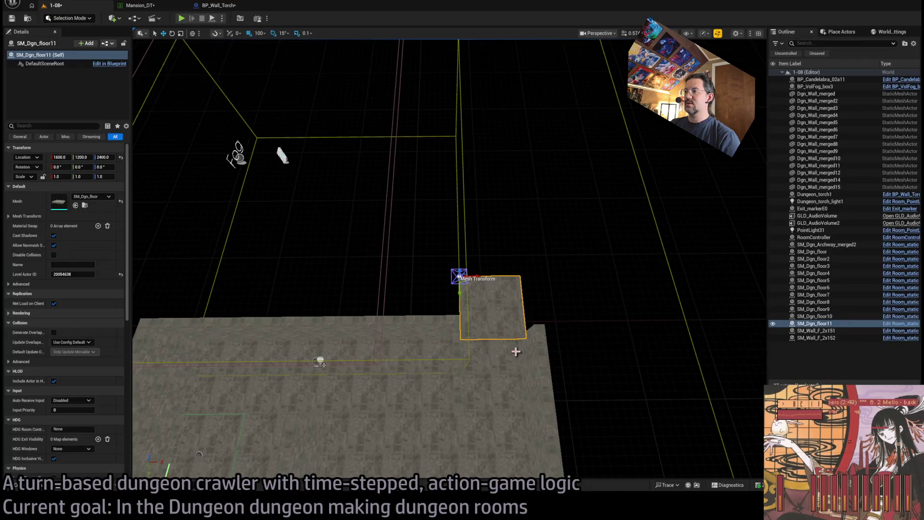
{"action": "mouse_move", "coordinate": [524, 291]}
{"action": "left_mouse_down"}
{"action": "mouse_move", "coordinate": [510, 298]}
{"action": "mouse_move", "coordinate": [535, 373]}
{"action": "mouse_move", "coordinate": [524, 291]}
{"action": "left_mouse_up"}
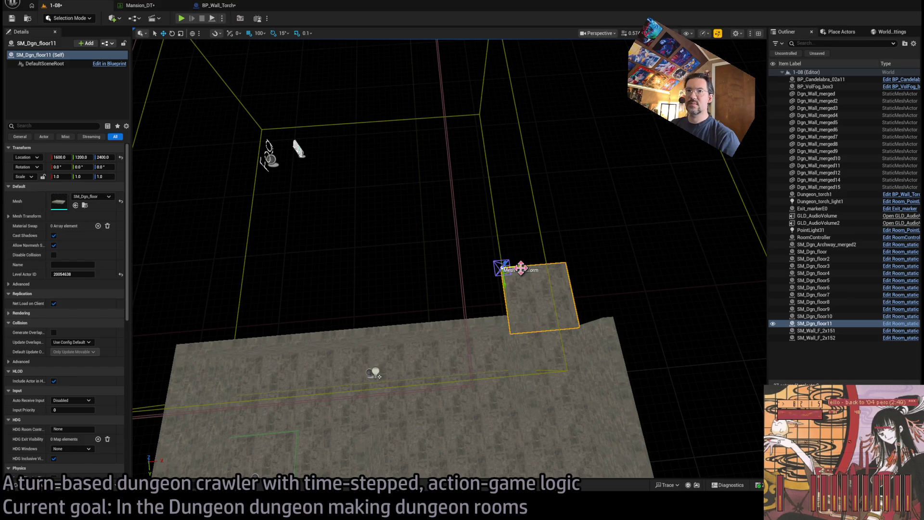
{"action": "left_click_drag", "start_coordinate": [520, 267], "coordinate": [403, 281], "text": "alt"}
{"action": "left_click_drag", "start_coordinate": [393, 280], "coordinate": [324, 287]}
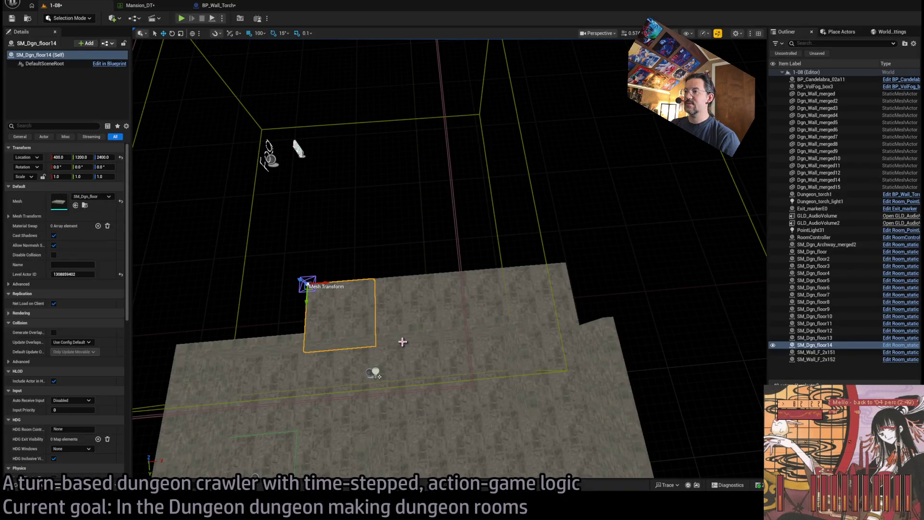
Copy three wall segments to X 1200 and Dgn_Wall_merged15 to Y 1200.
{"action": "left_click", "coordinate": [402, 341]}
{"action": "left_click", "coordinate": [501, 325], "text": "ctrl"}
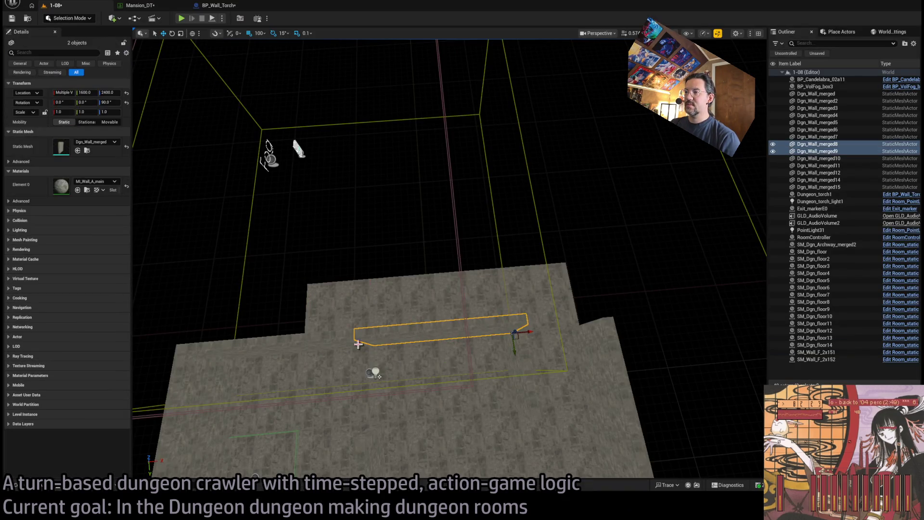
{"action": "left_click", "coordinate": [369, 350], "text": "ctrl"}
{"action": "mouse_move", "coordinate": [358, 353]}
{"action": "left_mouse_down"}
{"action": "mouse_move", "coordinate": [359, 271]}
{"action": "mouse_move", "coordinate": [359, 285]}
{"action": "mouse_move", "coordinate": [452, 273]}
{"action": "left_mouse_up"}
{"action": "left_click", "coordinate": [594, 368]}
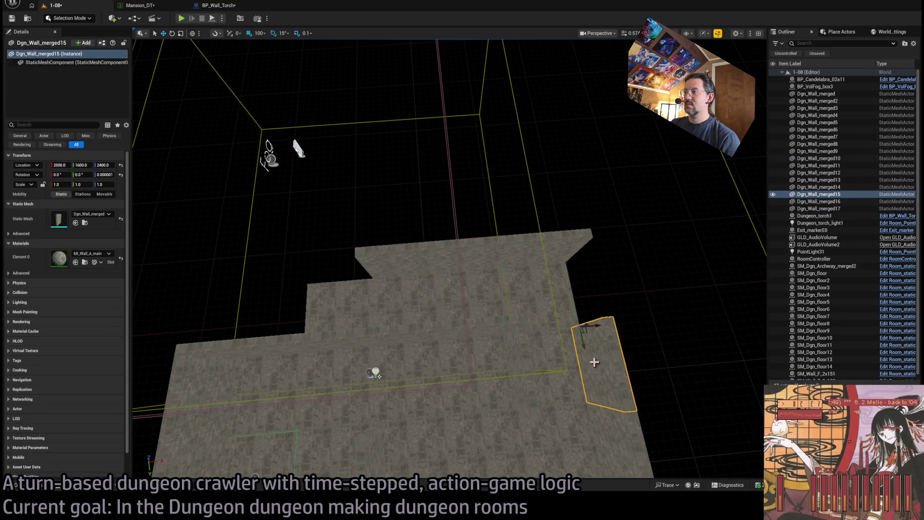
{"action": "mouse_move", "coordinate": [609, 333]}
{"action": "left_mouse_down"}
{"action": "mouse_move", "coordinate": [593, 281]}
{"action": "mouse_move", "coordinate": [566, 258]}
{"action": "left_mouse_up"}
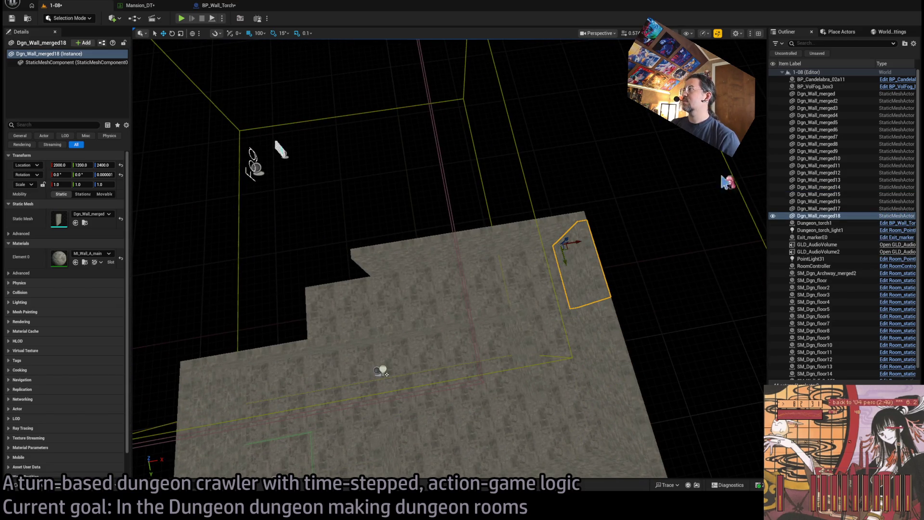
Copy wall Dgn_Wall_merged18 to X 400, then select floor tile SM_Dgn_floor14.
{"action": "left_click", "coordinate": [817, 94], "text": "shift"}
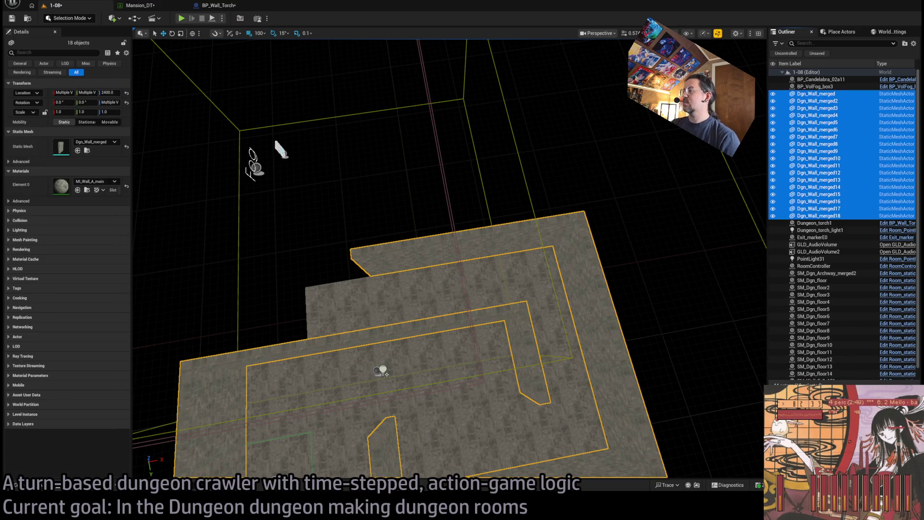
{"action": "left_click", "coordinate": [387, 270]}
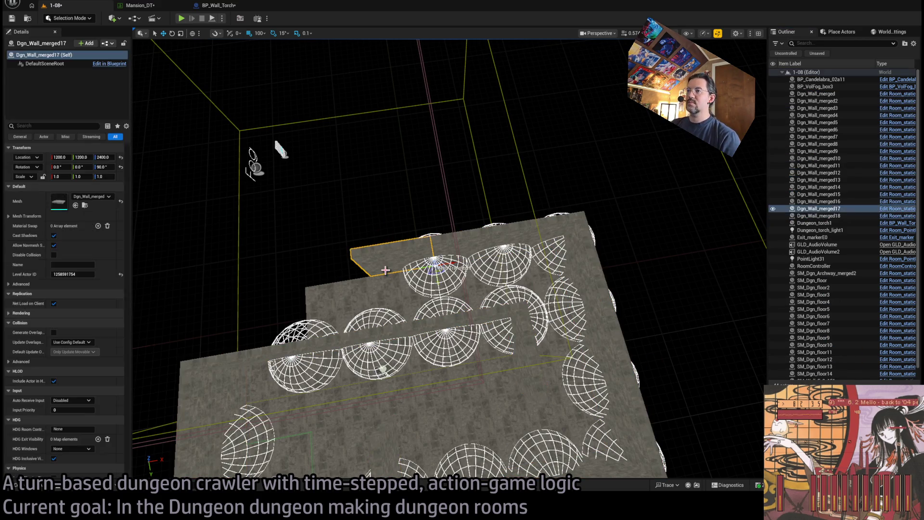
{"action": "left_click", "coordinate": [607, 285]}
{"action": "key", "text": "w"}
{"action": "mouse_move", "coordinate": [600, 242]}
{"action": "left_mouse_down"}
{"action": "mouse_move", "coordinate": [337, 274]}
{"action": "mouse_move", "coordinate": [346, 268]}
{"action": "left_mouse_up"}
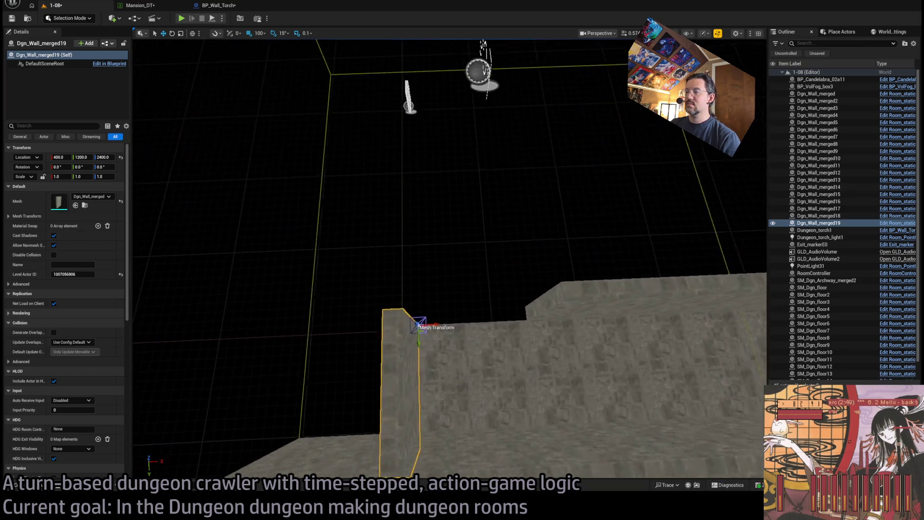
{"action": "left_click", "coordinate": [449, 356]}
{"action": "scroll", "coordinate": [548, 429], "scroll_direction": "down", "scroll_amount": 3}
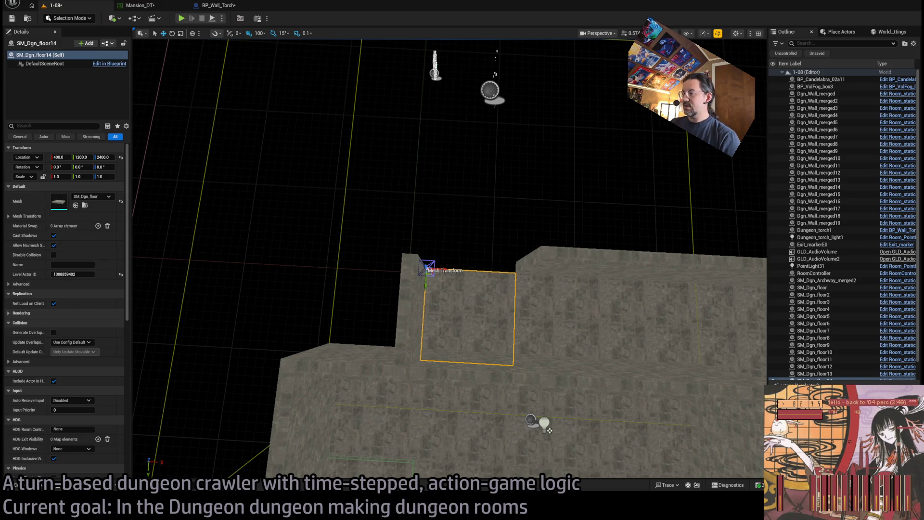
{"action": "key", "text": "alt+Tab"}
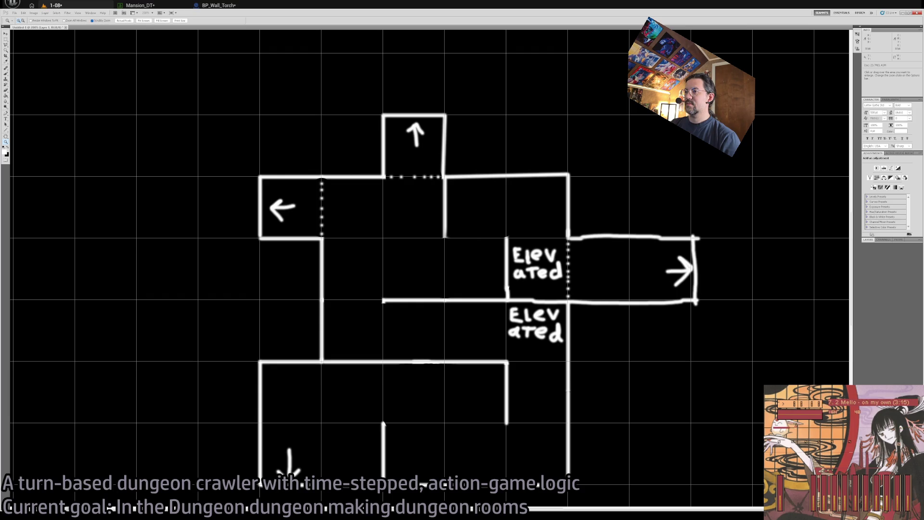
Duplicate four floor tiles forward to extend the floor.
{"action": "key", "text": "alt+Tab"}
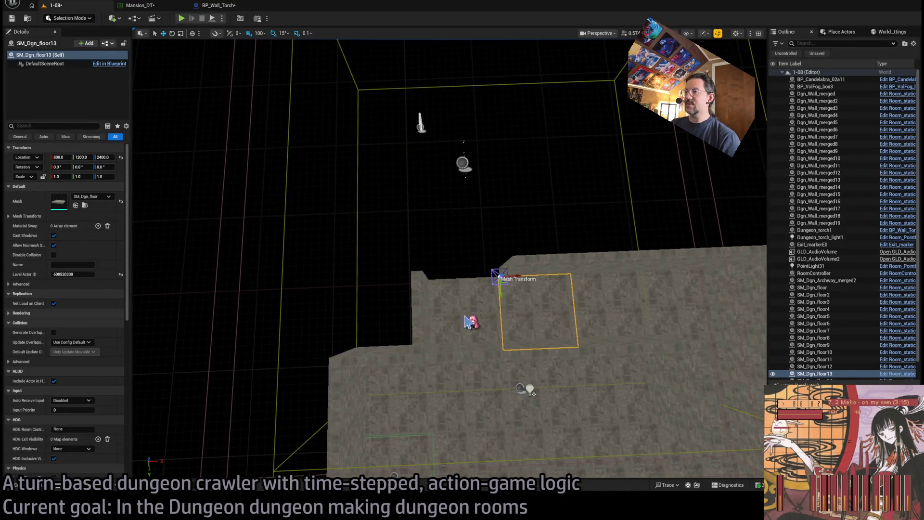
{"action": "left_click", "coordinate": [465, 322], "text": "ctrl"}
{"action": "left_click", "coordinate": [492, 405], "text": "ctrl"}
{"action": "left_click", "coordinate": [567, 422], "text": "ctrl"}
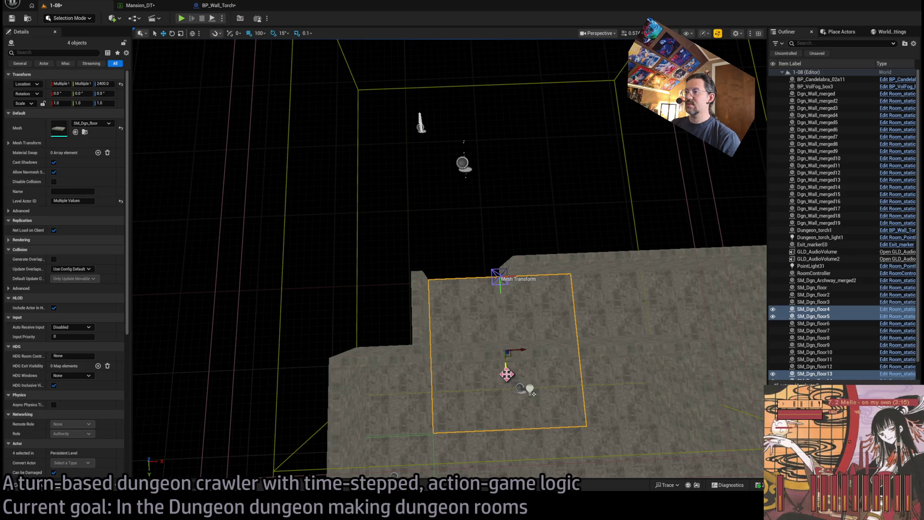
{"action": "left_click_drag", "start_coordinate": [508, 367], "coordinate": [493, 220]}
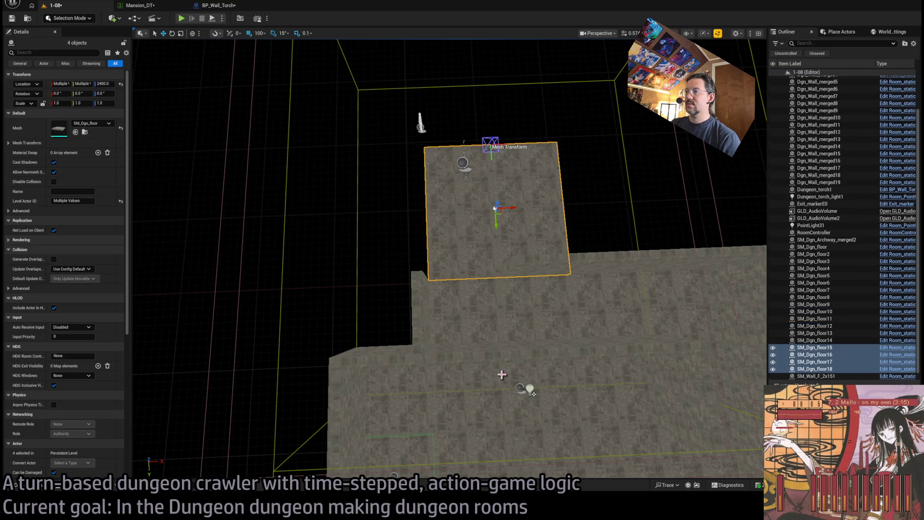
Place a copy of wall Dgn_Wall_merged19 at 1200,400.
{"action": "left_click", "coordinate": [426, 303]}
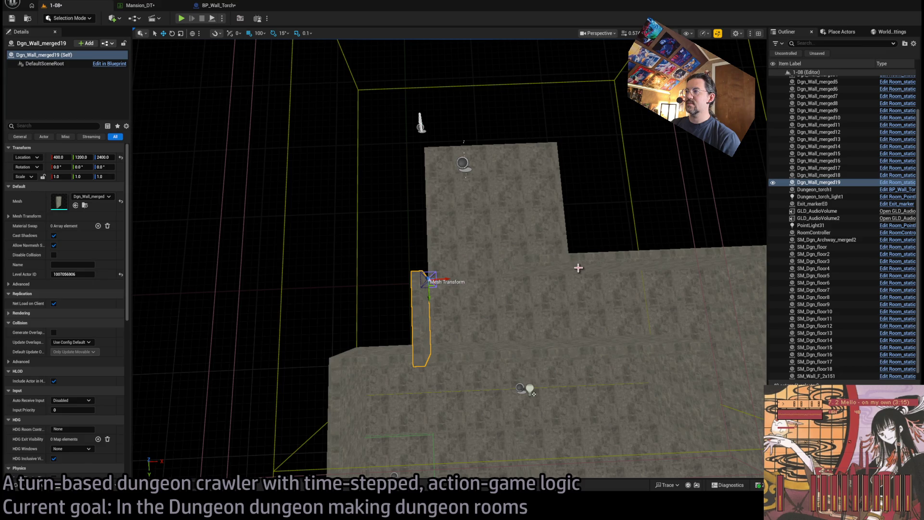
{"action": "key", "text": "alt+Tab"}
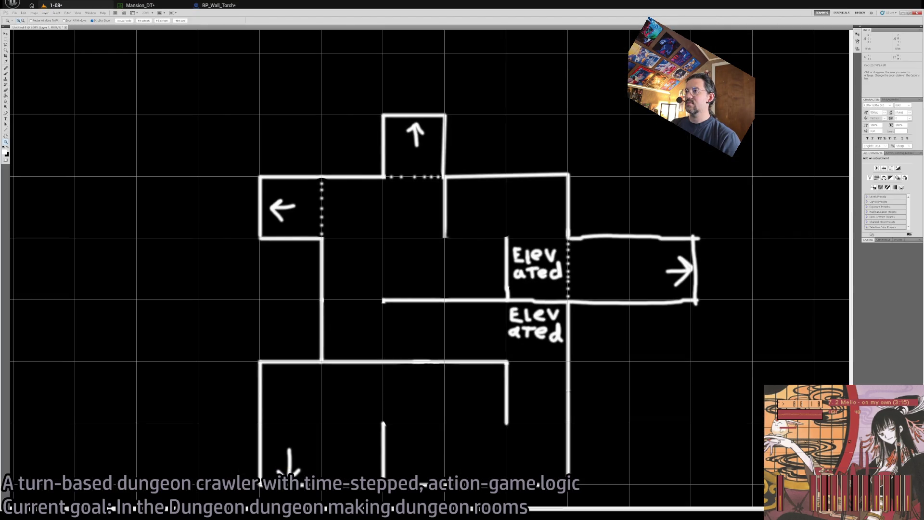
{"action": "key", "text": "alt+Tab"}
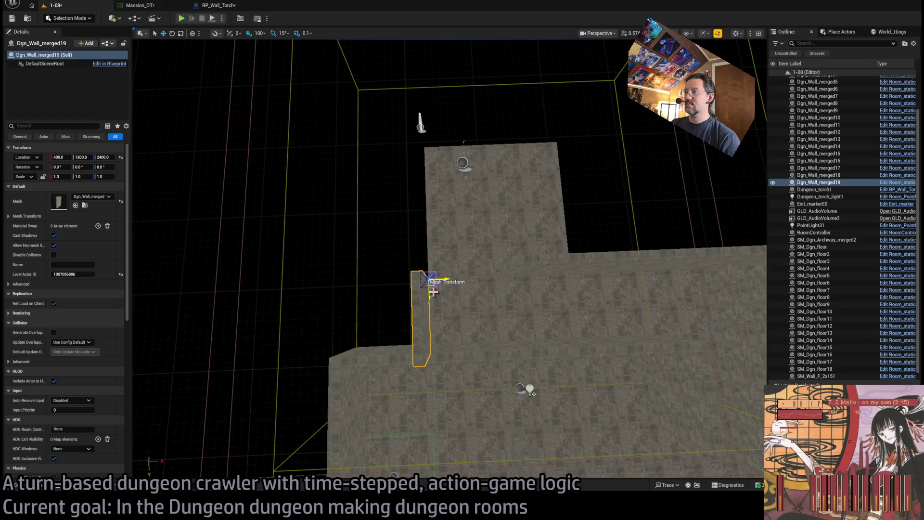
{"action": "left_click_drag", "start_coordinate": [436, 284], "coordinate": [569, 150]}
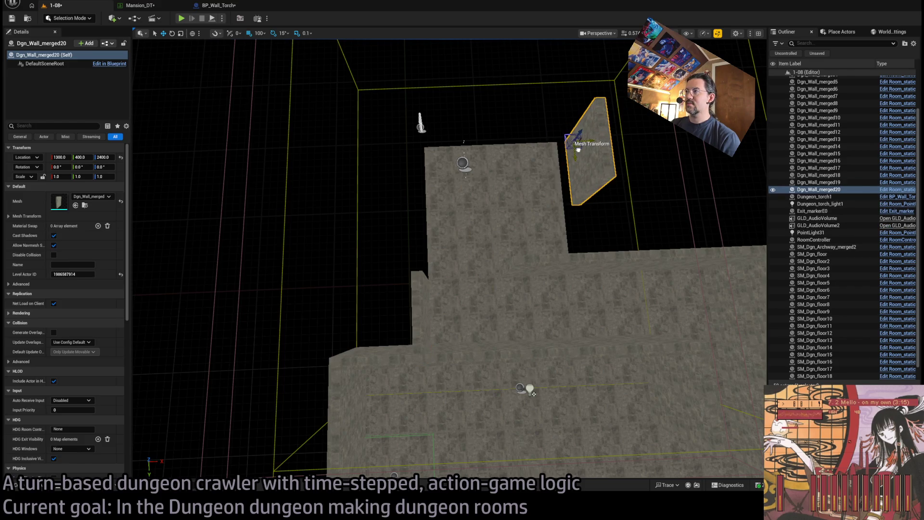
{"action": "scroll", "coordinate": [508, 235], "scroll_direction": "down", "scroll_amount": 5}
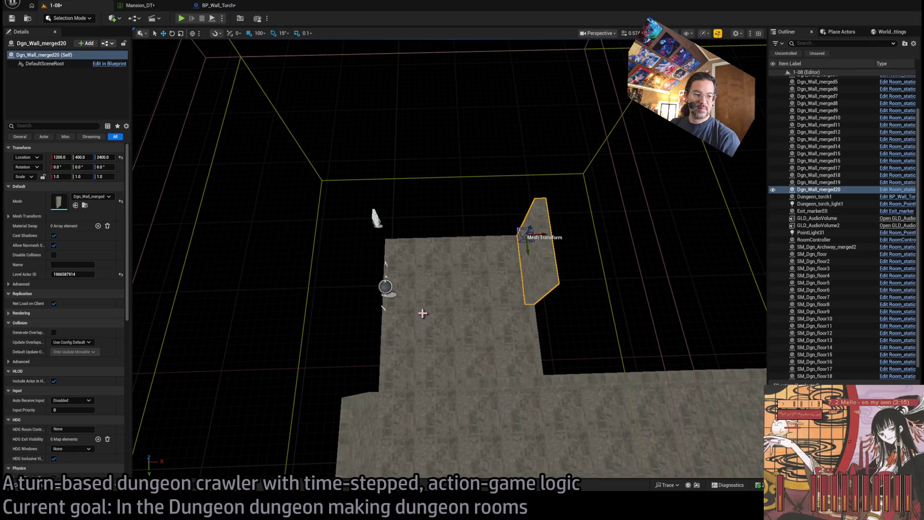
{"action": "left_click_drag", "start_coordinate": [382, 377], "coordinate": [376, 382]}
Copy the wall to Y 800 and add another copy turned 90 degrees.
{"action": "left_click", "coordinate": [367, 378]}
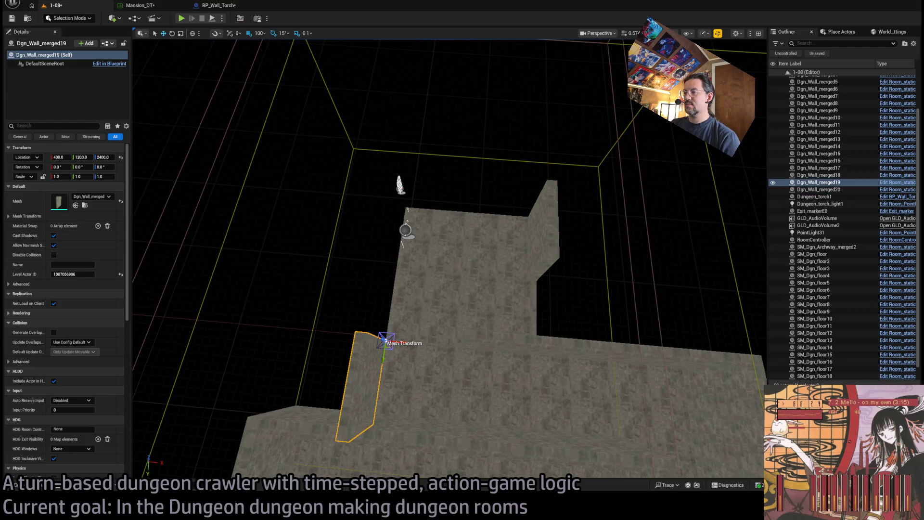
{"action": "key", "text": "alt+Tab"}
Copy floor tile SM_Dgn_floor16 to Y 0 and compare with the room map.
{"action": "key", "text": "alt+Tab"}
{"action": "left_click_drag", "start_coordinate": [383, 356], "coordinate": [397, 219]}
{"action": "left_click_drag", "start_coordinate": [422, 257], "coordinate": [421, 183]}
{"action": "mouse_move", "coordinate": [407, 348]}
{"action": "left_mouse_down"}
{"action": "mouse_move", "coordinate": [379, 361]}
{"action": "mouse_move", "coordinate": [521, 327]}
{"action": "mouse_move", "coordinate": [546, 334]}
{"action": "left_mouse_up"}
{"action": "left_click", "coordinate": [422, 401]}
{"action": "left_click_drag", "start_coordinate": [399, 347], "coordinate": [404, 274]}
{"action": "left_click_drag", "start_coordinate": [425, 321], "coordinate": [425, 322]}
{"action": "key", "text": "alt+Tab"}
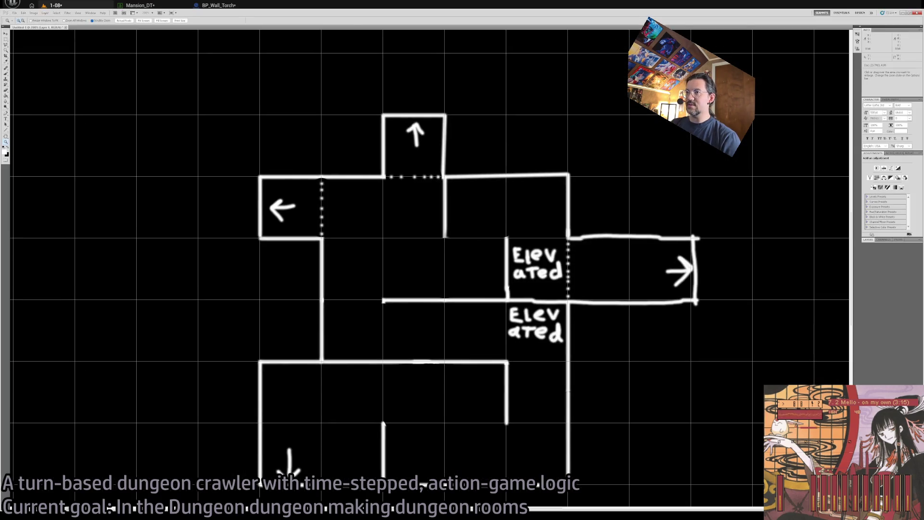
{"action": "key", "text": "alt+Tab"}
Move wall Dgn_Wall_merged23 to 800,400 and floor tile SM_Dgn_floor19 to X 800.
{"action": "key", "text": "alt+Tab"}
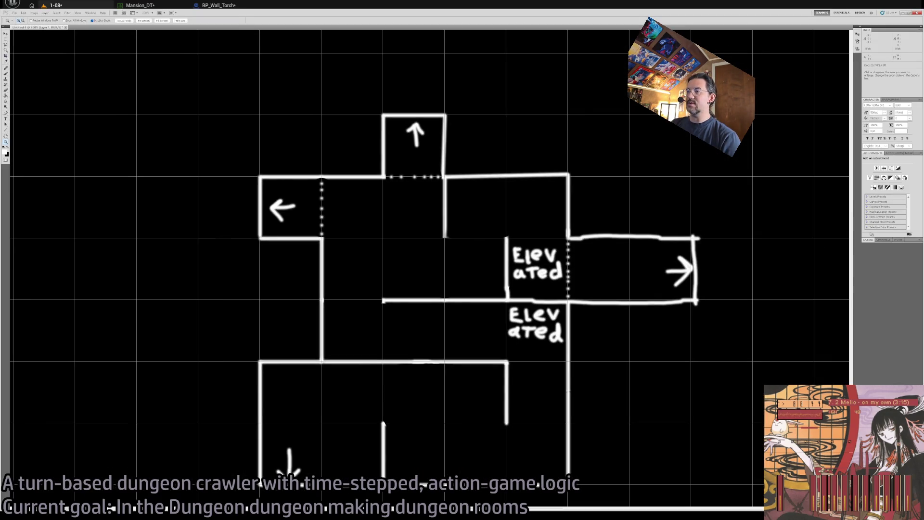
{"action": "key", "text": "alt+Tab"}
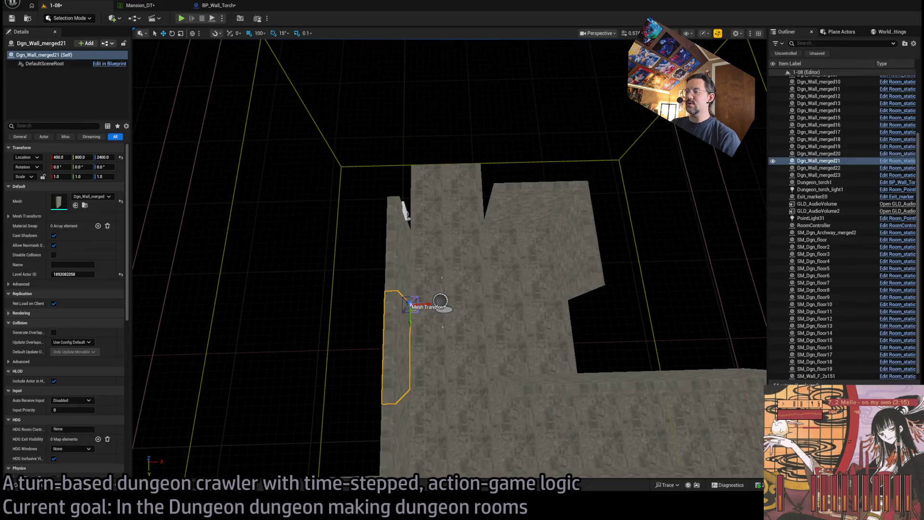
{"action": "left_click", "coordinate": [565, 222]}
{"action": "mouse_move", "coordinate": [566, 222]}
{"action": "left_mouse_down"}
{"action": "mouse_move", "coordinate": [474, 226]}
{"action": "mouse_move", "coordinate": [484, 228]}
{"action": "left_mouse_up"}
{"action": "left_click", "coordinate": [470, 193]}
{"action": "left_click_drag", "start_coordinate": [427, 165], "coordinate": [497, 171]}
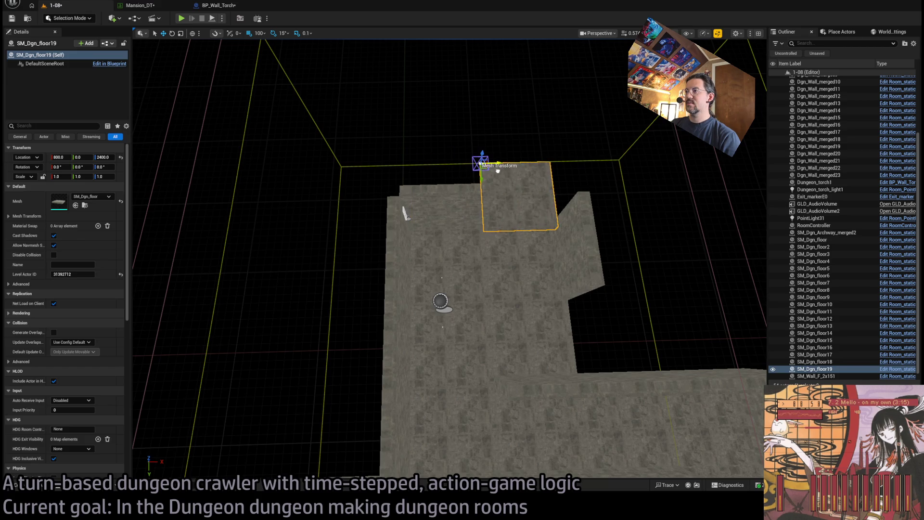
Duplicate a wall piece and turn the copy to face -90 degrees.
{"action": "mouse_move", "coordinate": [504, 278]}
{"action": "left_mouse_down"}
{"action": "mouse_move", "coordinate": [462, 269]}
{"action": "mouse_move", "coordinate": [472, 274]}
{"action": "mouse_move", "coordinate": [462, 279]}
{"action": "left_mouse_up"}
{"action": "left_click_drag", "start_coordinate": [482, 424], "coordinate": [498, 429]}
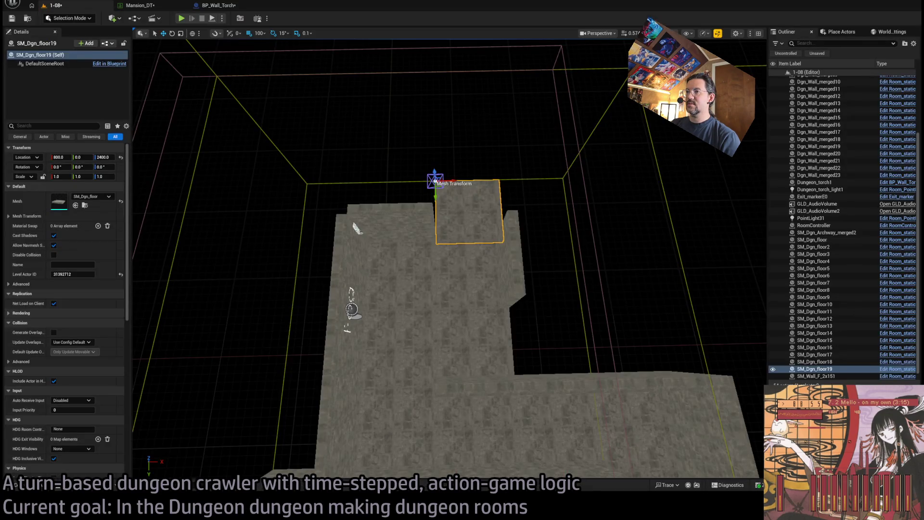
{"action": "key", "text": "Escape"}
{"action": "left_click_drag", "start_coordinate": [380, 236], "coordinate": [443, 275]}
{"action": "key", "text": "ctrl+v"}
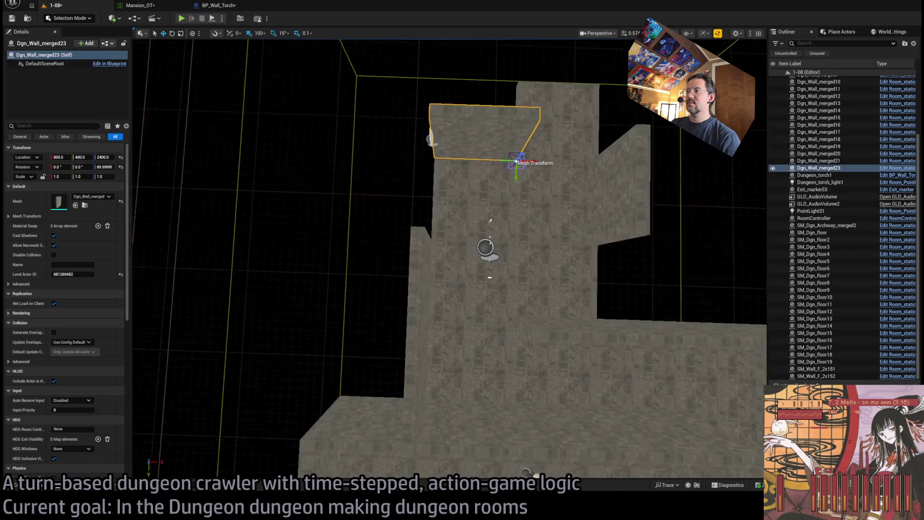
{"action": "scroll", "coordinate": [482, 217], "scroll_direction": "down", "scroll_amount": 3}
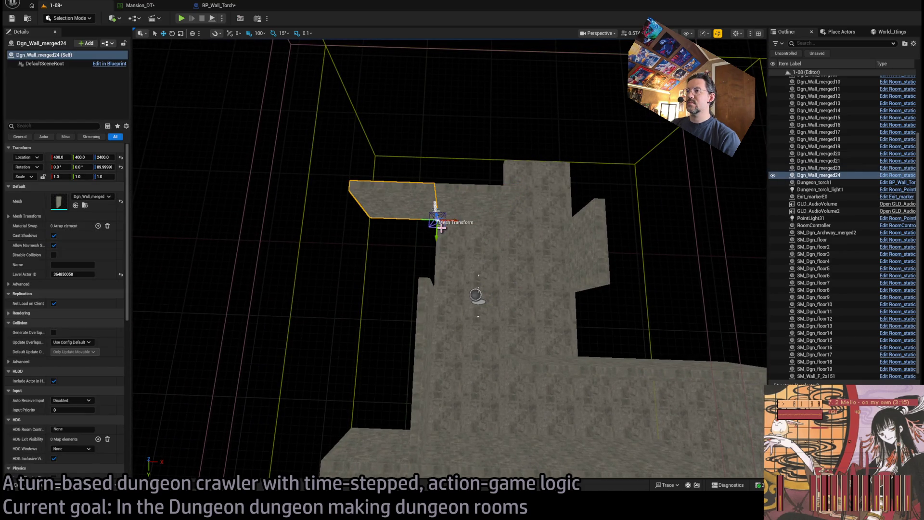
{"action": "mouse_move", "coordinate": [447, 245]}
{"action": "left_mouse_down"}
{"action": "mouse_move", "coordinate": [457, 238]}
{"action": "mouse_move", "coordinate": [377, 285]}
{"action": "left_mouse_up"}
Copy floor tile SM_Dgn_floor16 over to X 0.
{"action": "left_click", "coordinate": [481, 280]}
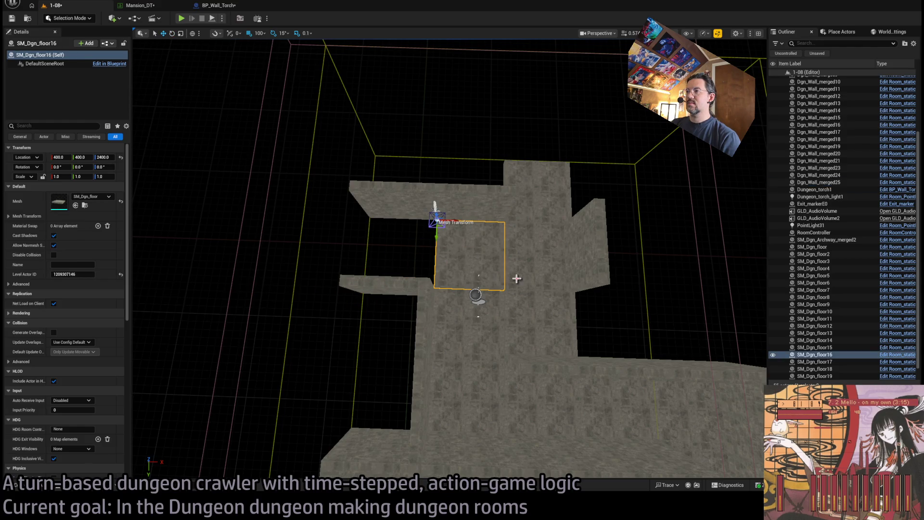
{"action": "left_click_drag", "start_coordinate": [453, 223], "coordinate": [392, 227]}
{"action": "scroll", "coordinate": [480, 268], "scroll_direction": "up", "scroll_amount": 10}
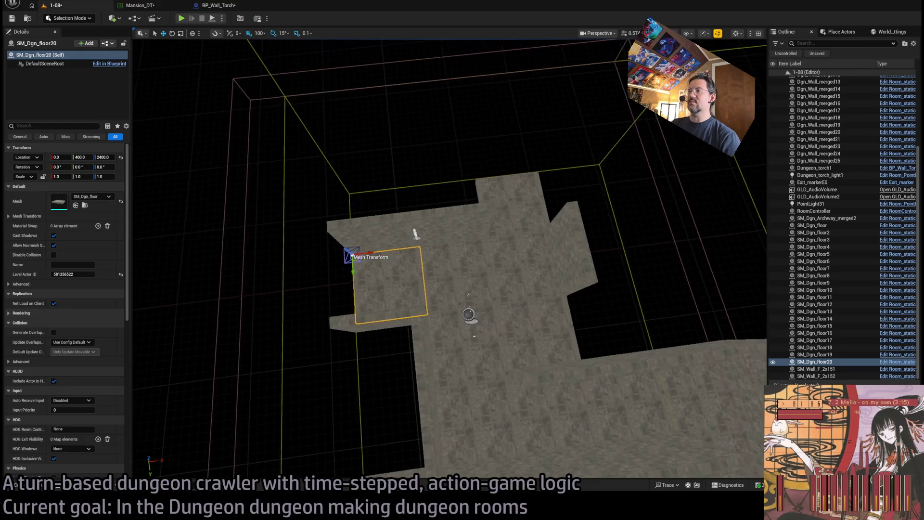
{"action": "scroll", "coordinate": [480, 267], "scroll_direction": "down", "scroll_amount": 6}
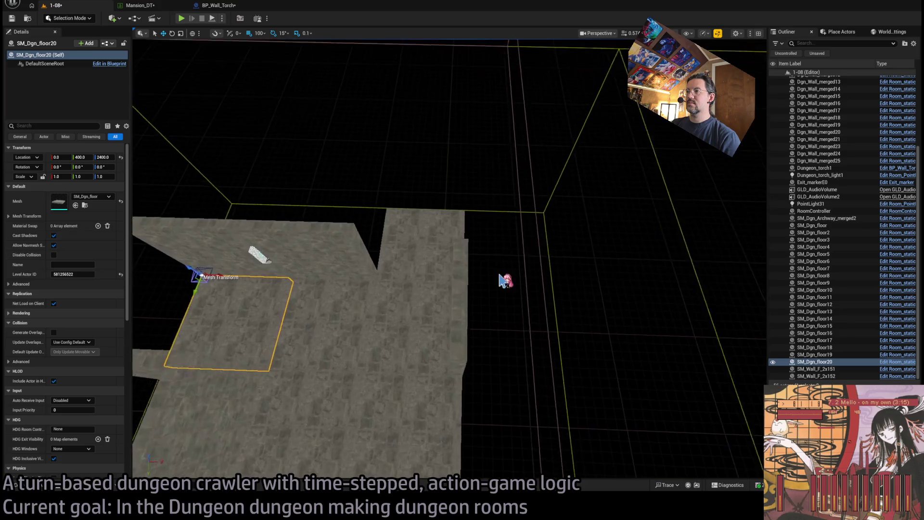
Rotate wall Dgn_Wall_merged20 by 180 degrees and copy it to Y 800.
{"action": "left_click", "coordinate": [452, 298]}
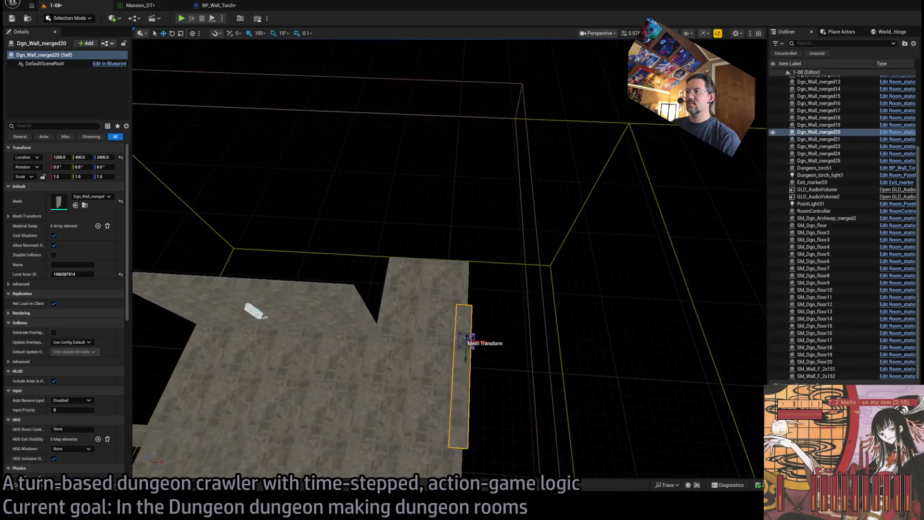
{"action": "scroll", "coordinate": [481, 348], "scroll_direction": "down", "scroll_amount": 3}
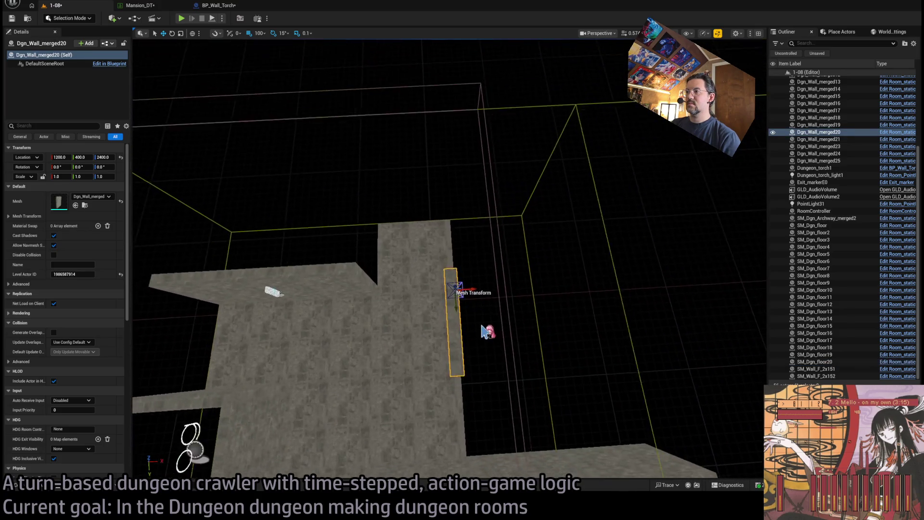
{"action": "left_click_drag", "start_coordinate": [462, 314], "coordinate": [486, 323]}
{"action": "mouse_move", "coordinate": [454, 288]}
{"action": "left_mouse_down", "text": "alt"}
{"action": "mouse_move", "coordinate": [465, 389]}
{"action": "mouse_move", "coordinate": [440, 381]}
{"action": "mouse_move", "coordinate": [447, 390]}
{"action": "mouse_move", "coordinate": [381, 231]}
{"action": "left_mouse_up", "text": "alt"}
{"action": "mouse_move", "coordinate": [354, 271]}
{"action": "left_mouse_down"}
{"action": "mouse_move", "coordinate": [389, 231]}
{"action": "mouse_move", "coordinate": [398, 290]}
{"action": "left_mouse_up"}
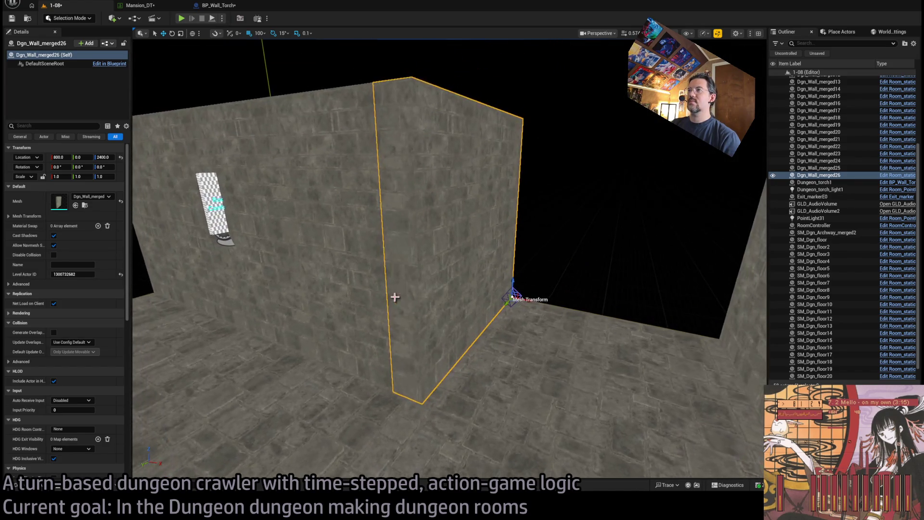
{"action": "scroll", "coordinate": [373, 233], "scroll_direction": "up", "scroll_amount": 2}
{"action": "scroll", "coordinate": [449, 258], "scroll_direction": "down", "scroll_amount": 5}
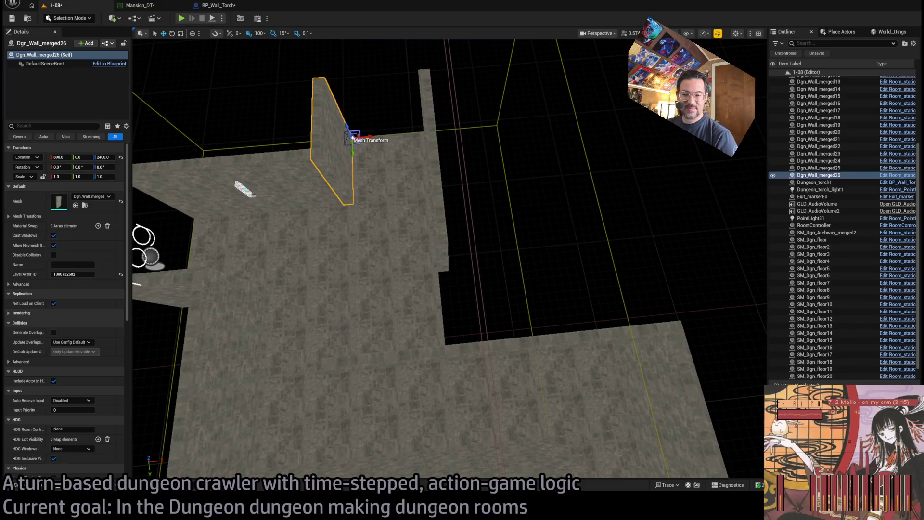
{"action": "key", "text": "alt+Tab"}
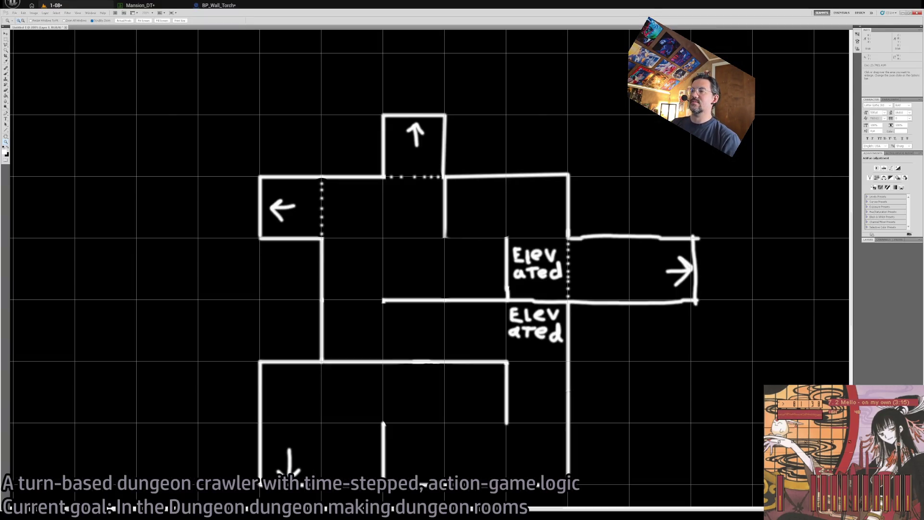
{"action": "key", "text": "alt+Tab"}
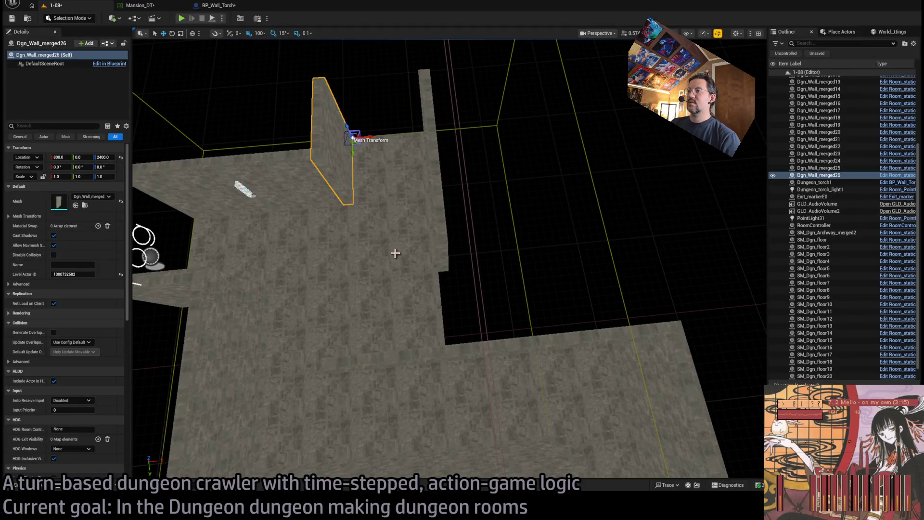
Copy four floor tiles further east for the eastern extension.
{"action": "left_click", "coordinate": [394, 260]}
{"action": "left_click", "coordinate": [402, 325], "text": "ctrl"}
{"action": "left_click", "coordinate": [313, 332], "text": "ctrl"}
{"action": "left_click", "coordinate": [351, 221], "text": "ctrl"}
{"action": "mouse_move", "coordinate": [294, 208]}
{"action": "left_mouse_down", "text": "alt"}
{"action": "mouse_move", "coordinate": [526, 189]}
{"action": "mouse_move", "coordinate": [455, 198]}
{"action": "left_mouse_up", "text": "alt"}
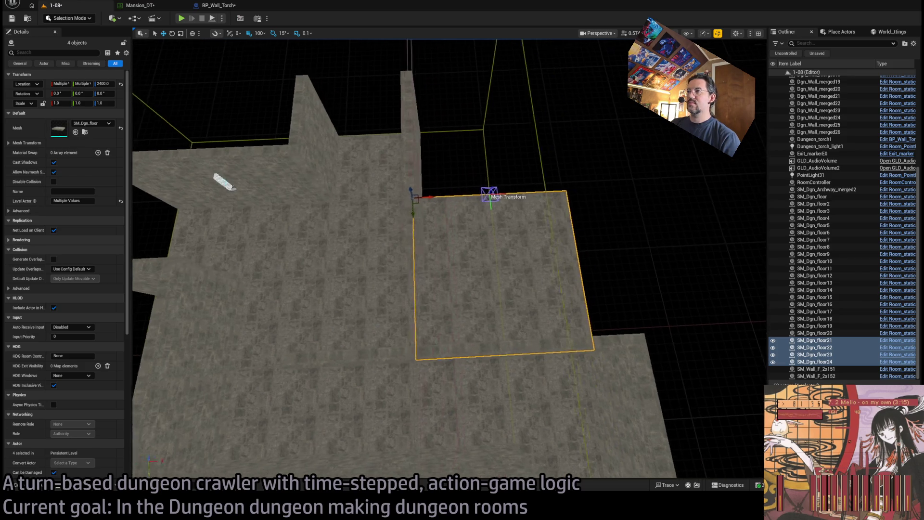
Copy walls Dgn_Wall_merged23 and Dgn_Wall_merged24 further east.
{"action": "left_click", "coordinate": [256, 204]}
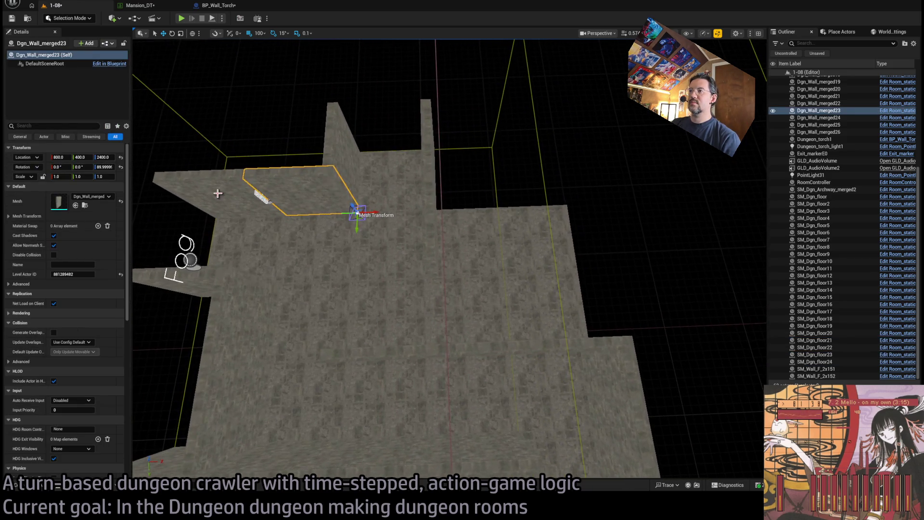
{"action": "left_click", "coordinate": [255, 210], "text": "ctrl"}
{"action": "mouse_move", "coordinate": [301, 217]}
{"action": "left_mouse_down", "text": "alt"}
{"action": "mouse_move", "coordinate": [543, 201]}
{"action": "mouse_move", "coordinate": [510, 200]}
{"action": "left_mouse_up", "text": "alt"}
{"action": "left_click", "coordinate": [509, 243]}
{"action": "scroll", "coordinate": [508, 243], "scroll_direction": "up", "scroll_amount": 5}
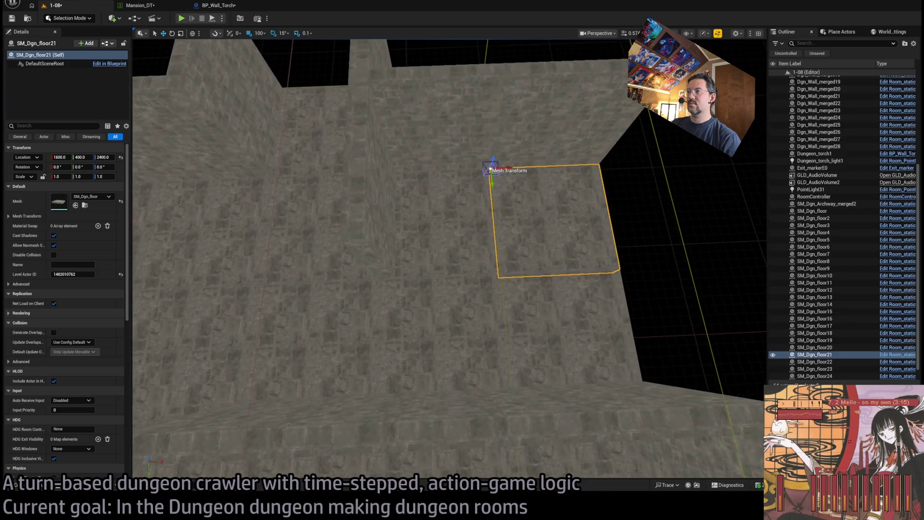
{"action": "scroll", "coordinate": [509, 243], "scroll_direction": "down", "scroll_amount": 3}
{"action": "scroll", "coordinate": [509, 243], "scroll_direction": "up", "scroll_amount": 5}
{"action": "scroll", "coordinate": [460, 279], "scroll_direction": "down", "scroll_amount": 5}
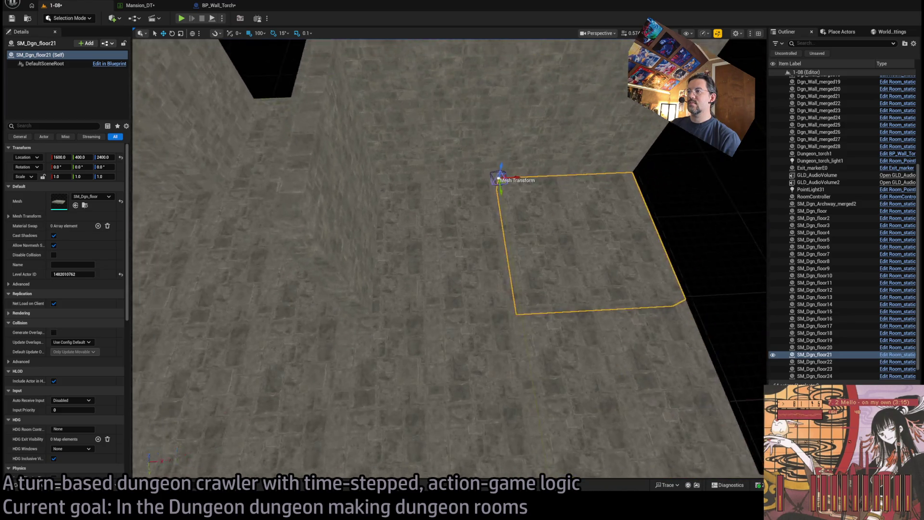
{"action": "key", "text": "alt+Tab"}
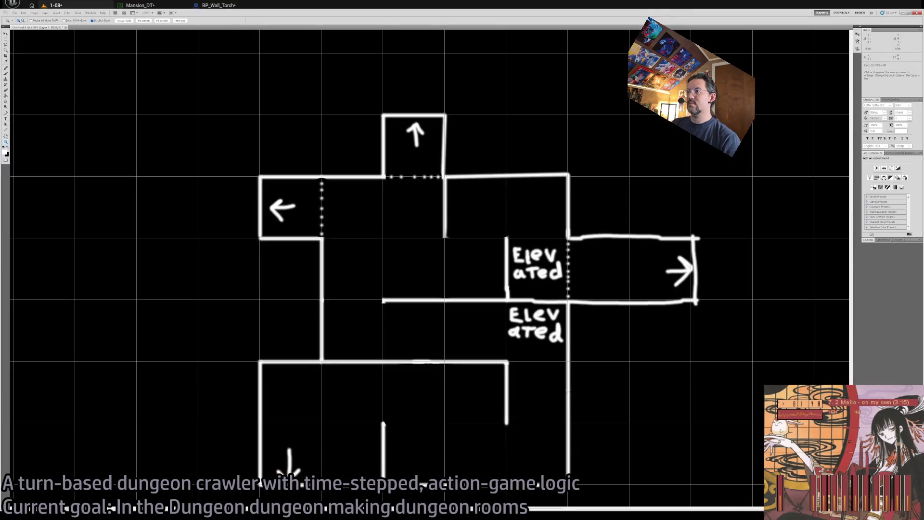
{"action": "key", "text": "alt+Tab"}
Copy wall Dgn_Wall_merged18 to 1600,800 and to 2000,400.
{"action": "scroll", "coordinate": [611, 368], "scroll_direction": "up", "scroll_amount": 3}
{"action": "left_click", "coordinate": [610, 368]}
{"action": "mouse_move", "coordinate": [561, 333]}
{"action": "left_mouse_down"}
{"action": "mouse_move", "coordinate": [378, 269]}
{"action": "mouse_move", "coordinate": [425, 274]}
{"action": "left_mouse_up"}
{"action": "key", "text": "f"}
{"action": "left_click_drag", "start_coordinate": [478, 297], "coordinate": [478, 297]}
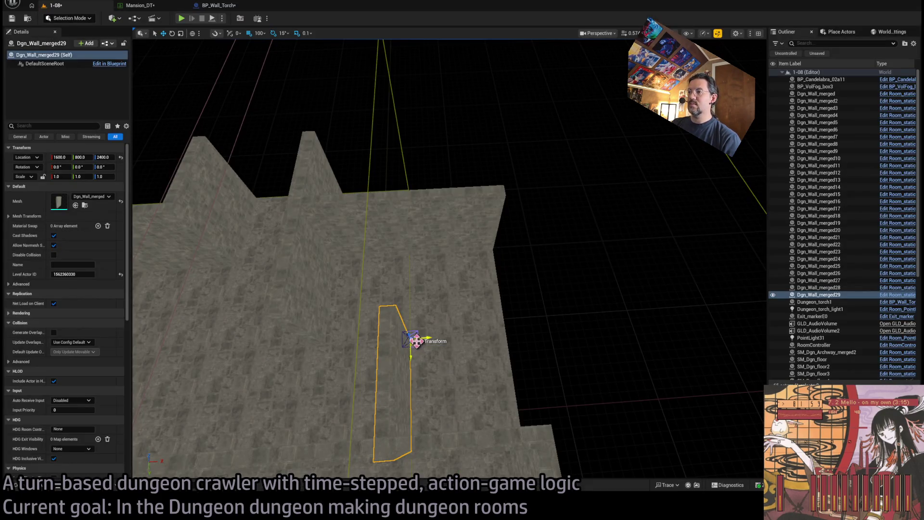
{"action": "mouse_move", "coordinate": [417, 340]}
{"action": "left_mouse_down"}
{"action": "mouse_move", "coordinate": [435, 336]}
{"action": "mouse_move", "coordinate": [514, 252]}
{"action": "mouse_move", "coordinate": [464, 262]}
{"action": "mouse_move", "coordinate": [517, 368]}
{"action": "mouse_move", "coordinate": [508, 323]}
{"action": "mouse_move", "coordinate": [519, 347]}
{"action": "mouse_move", "coordinate": [532, 331]}
{"action": "mouse_move", "coordinate": [678, 332]}
{"action": "mouse_move", "coordinate": [570, 327]}
{"action": "left_mouse_up"}
{"action": "key", "text": "w"}
Add a wall at 2000,1100 facing -90 and copy floor tile SM_Dgn_floor22 to X 2000.
{"action": "left_click_drag", "start_coordinate": [605, 370], "coordinate": [560, 363]}
{"action": "key", "text": "ctrl+v"}
{"action": "left_click_drag", "start_coordinate": [474, 339], "coordinate": [470, 376]}
{"action": "left_click", "coordinate": [480, 396]}
{"action": "scroll", "coordinate": [406, 450], "scroll_direction": "down", "scroll_amount": 3}
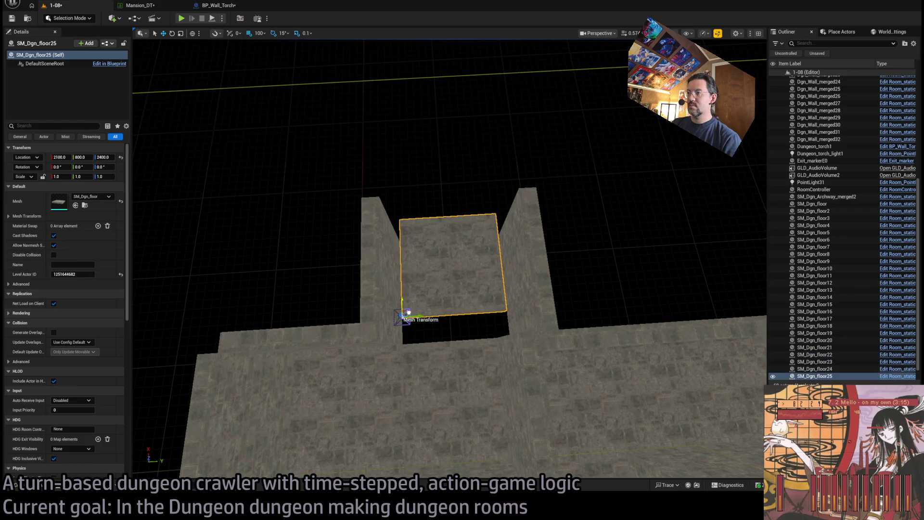
{"action": "mouse_move", "coordinate": [406, 332]}
{"action": "left_mouse_down"}
{"action": "mouse_move", "coordinate": [426, 458]}
{"action": "mouse_move", "coordinate": [461, 397]}
{"action": "mouse_move", "coordinate": [409, 380]}
{"action": "mouse_move", "coordinate": [395, 385]}
{"action": "mouse_move", "coordinate": [427, 392]}
{"action": "mouse_move", "coordinate": [406, 404]}
{"action": "left_mouse_up"}
Select and frame GLD_AudioVolume and GLD_AudioVolume2 in the Outliner.
{"action": "left_click", "coordinate": [393, 407]}
{"action": "key", "text": "f"}
{"action": "left_click_drag", "start_coordinate": [447, 269], "coordinate": [481, 301]}
{"action": "left_click", "coordinate": [839, 175]}
{"action": "left_click", "coordinate": [840, 182]}
{"action": "key", "text": "Up"}
{"action": "key", "text": "Up"}
{"action": "double_click", "coordinate": [836, 175]}
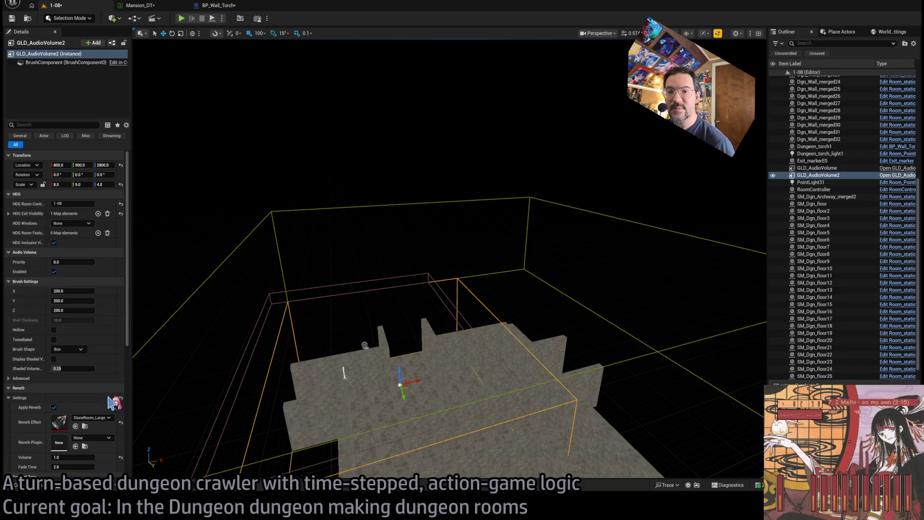
Delete the duplicate audio volume GLD_AudioVolume2.
{"action": "left_click", "coordinate": [817, 168]}
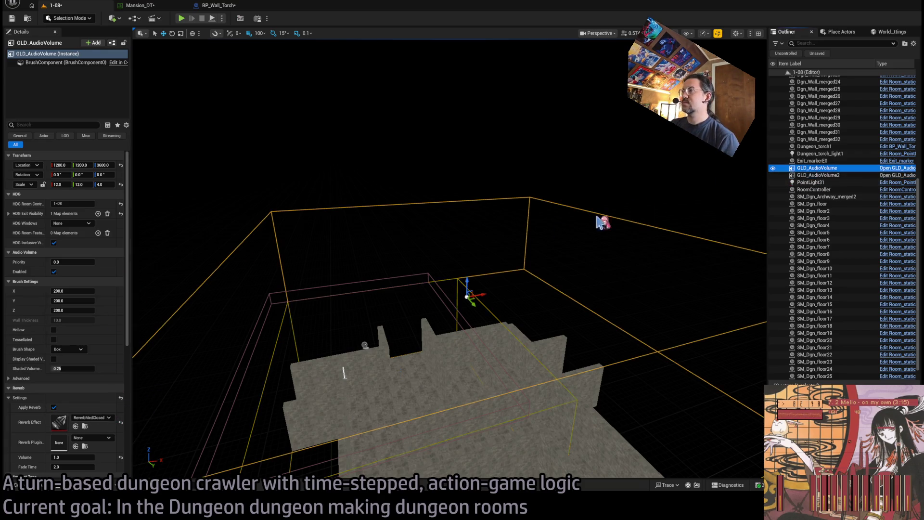
{"action": "left_click", "coordinate": [823, 175]}
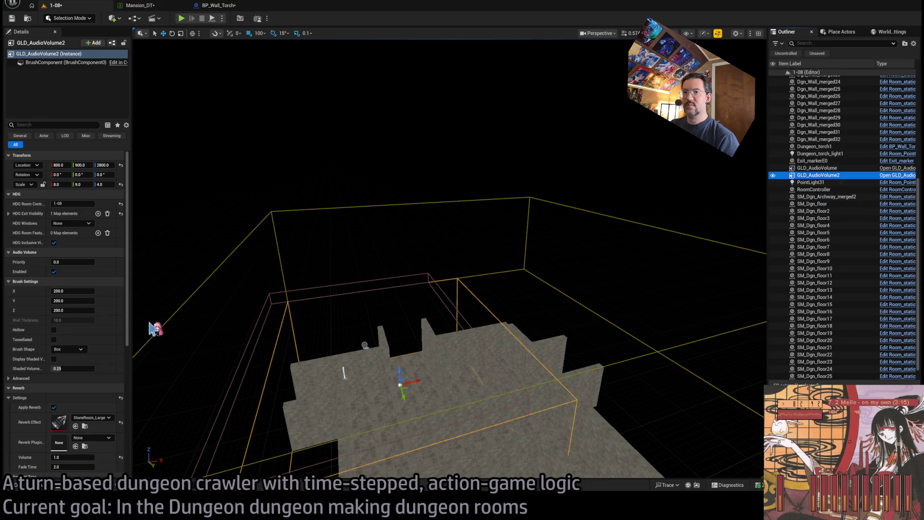
{"action": "key", "text": "Delete"}
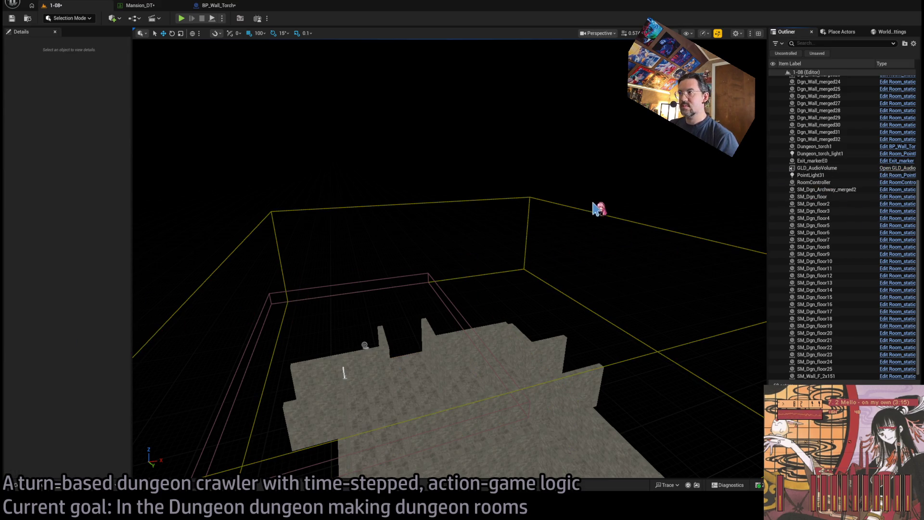
Set the remaining audio volume's Scale Z to 8 and Location Z to 3200.
{"action": "left_click", "coordinate": [562, 205]}
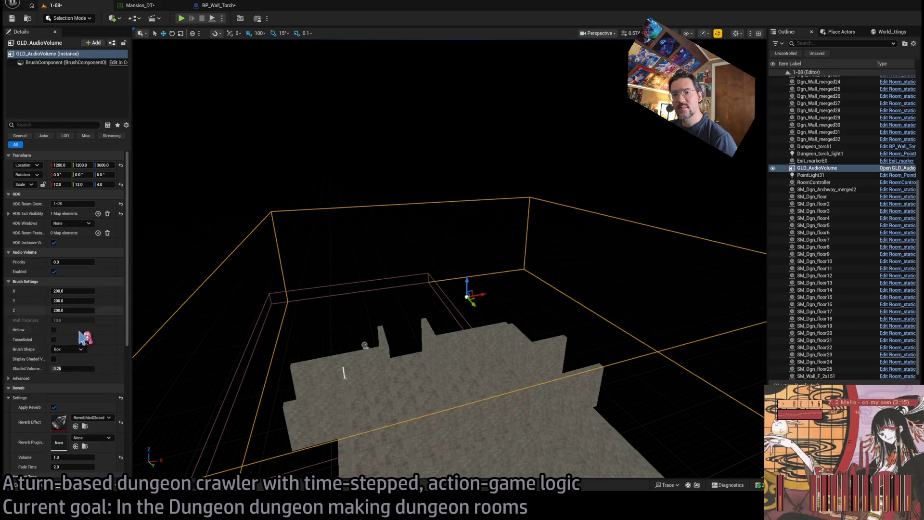
{"action": "left_click_drag", "start_coordinate": [432, 333], "coordinate": [429, 269]}
{"action": "left_click", "coordinate": [104, 184]}
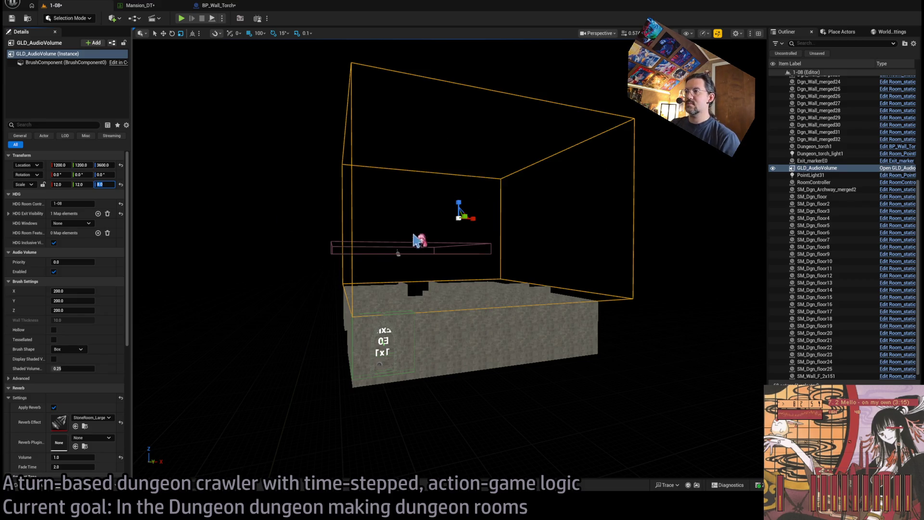
{"action": "left_click_drag", "start_coordinate": [399, 236], "coordinate": [458, 248]}
{"action": "left_click_drag", "start_coordinate": [495, 222], "coordinate": [496, 250]}
{"action": "left_click", "coordinate": [103, 164]}
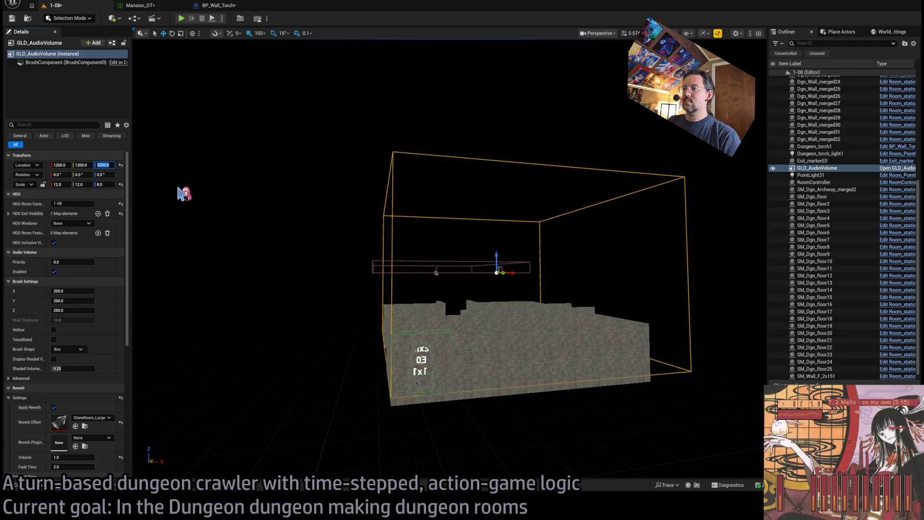
Delete the BP_VolFog_box3 fog volume.
{"action": "scroll", "coordinate": [441, 283], "scroll_direction": "up", "scroll_amount": 2}
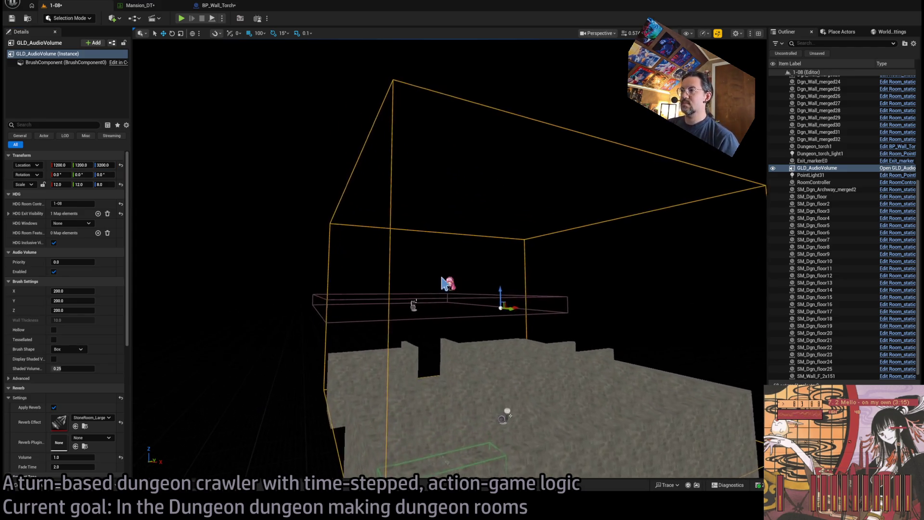
{"action": "left_click", "coordinate": [450, 300]}
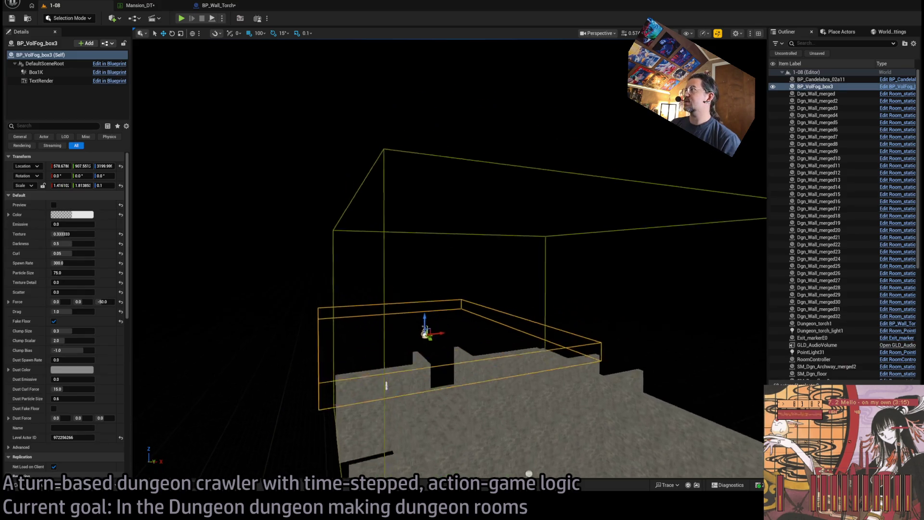
{"action": "key", "text": "Delete"}
{"action": "scroll", "coordinate": [495, 332], "scroll_direction": "up", "scroll_amount": 3}
{"action": "scroll", "coordinate": [477, 319], "scroll_direction": "up", "scroll_amount": 4}
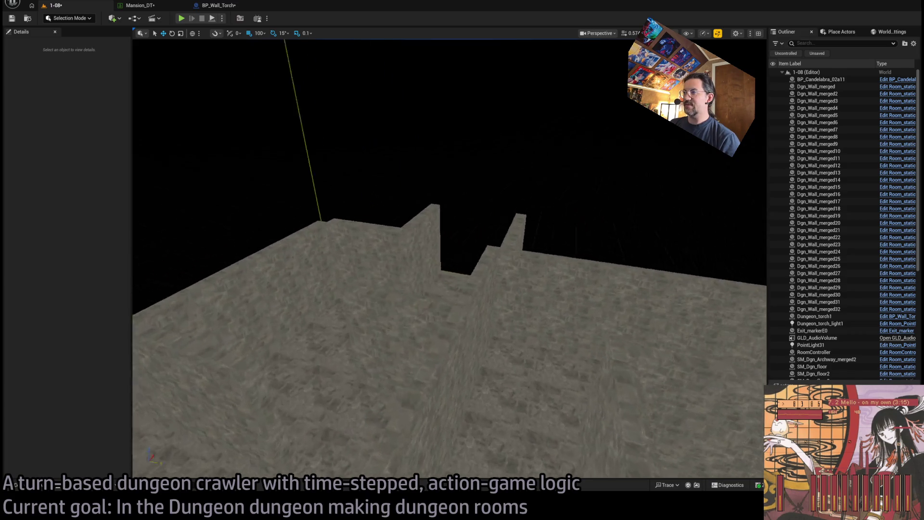
{"action": "scroll", "coordinate": [449, 258], "scroll_direction": "up", "scroll_amount": 6}
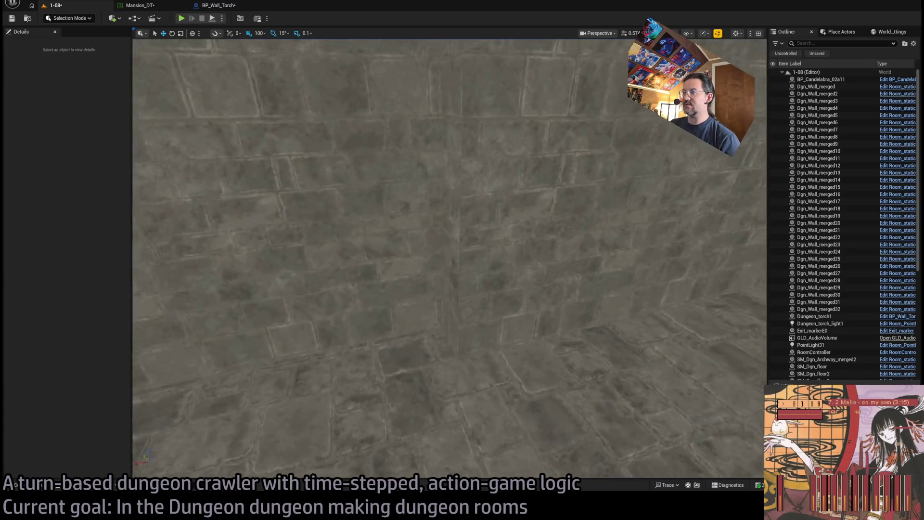
Select the exit archway, its light, the Exit_markerE0 marker and the candelabra together.
{"action": "mouse_move", "coordinate": [449, 259]}
{"action": "left_mouse_down"}
{"action": "mouse_move", "coordinate": [399, 260]}
{"action": "mouse_move", "coordinate": [428, 262]}
{"action": "mouse_move", "coordinate": [419, 262]}
{"action": "left_mouse_up"}
{"action": "left_click", "coordinate": [574, 248]}
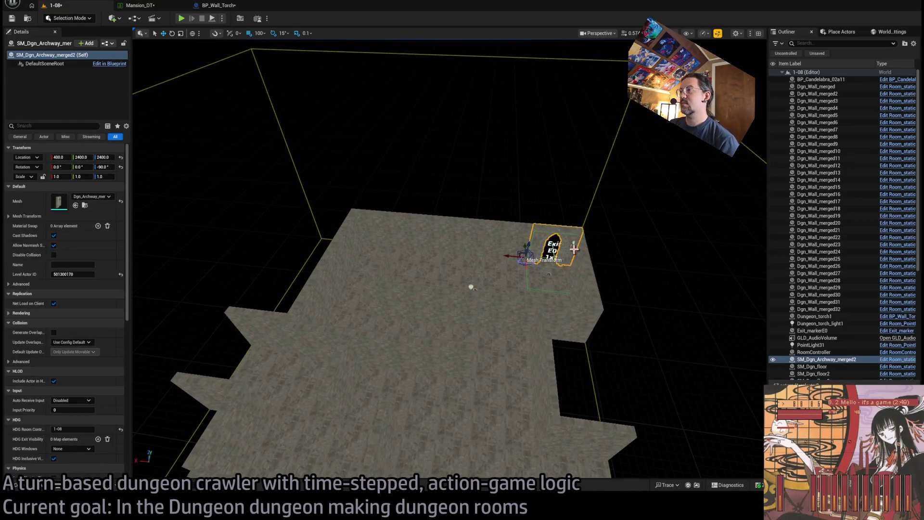
{"action": "left_click", "coordinate": [568, 250], "text": "ctrl"}
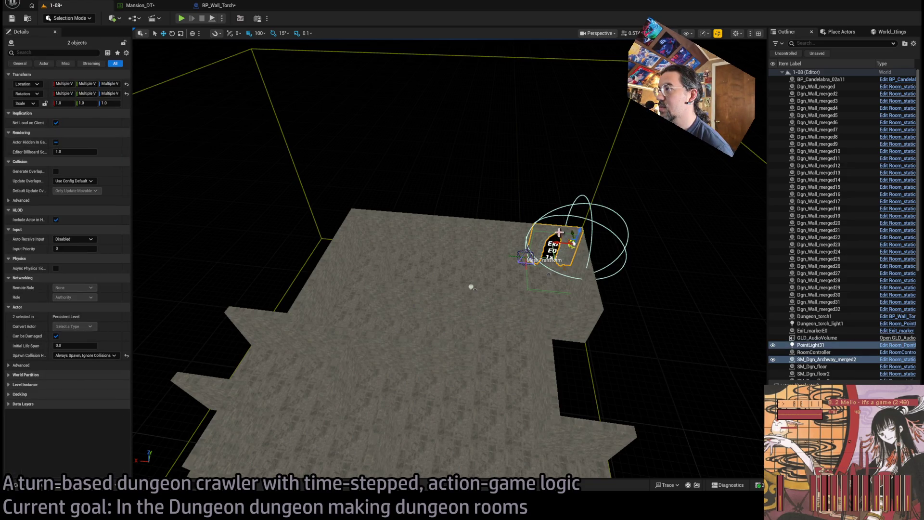
{"action": "left_click", "coordinate": [568, 245], "text": "ctrl"}
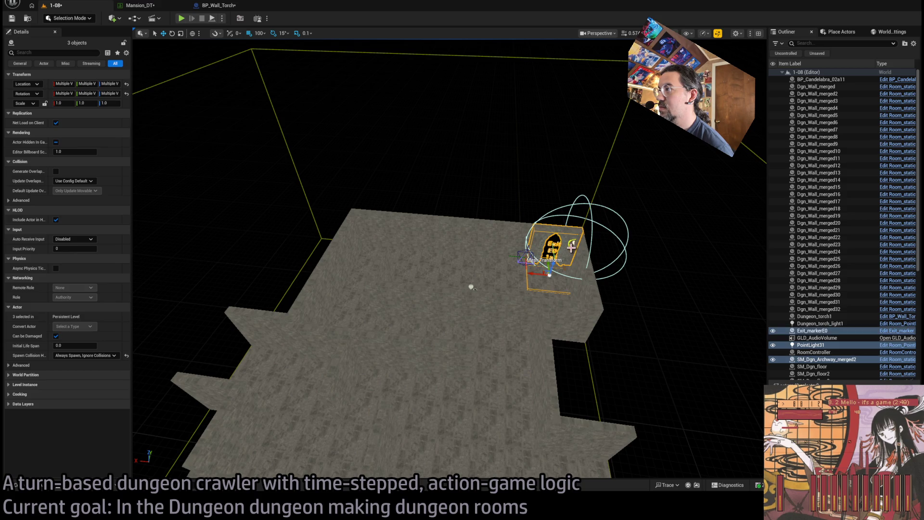
{"action": "left_click", "coordinate": [569, 249], "text": "ctrl"}
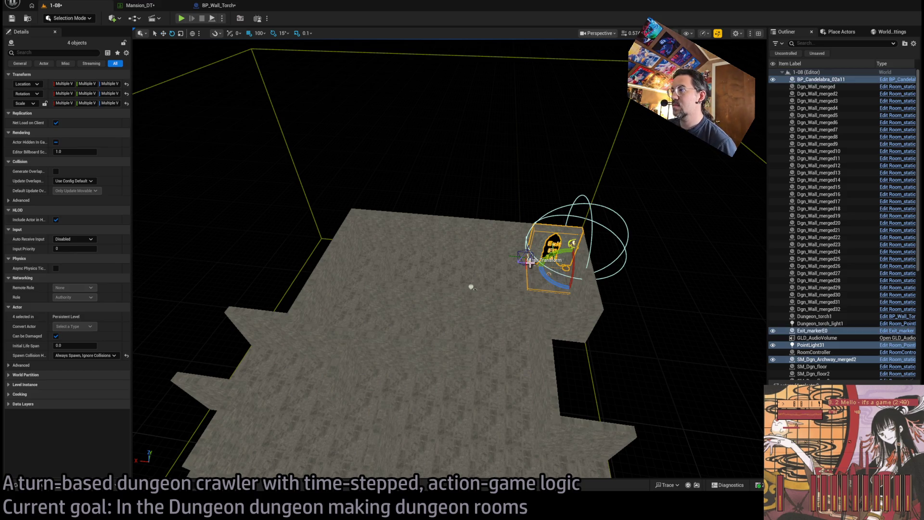
{"action": "left_click", "coordinate": [546, 224], "text": "ctrl"}
{"action": "left_click", "coordinate": [538, 257], "text": "ctrl"}
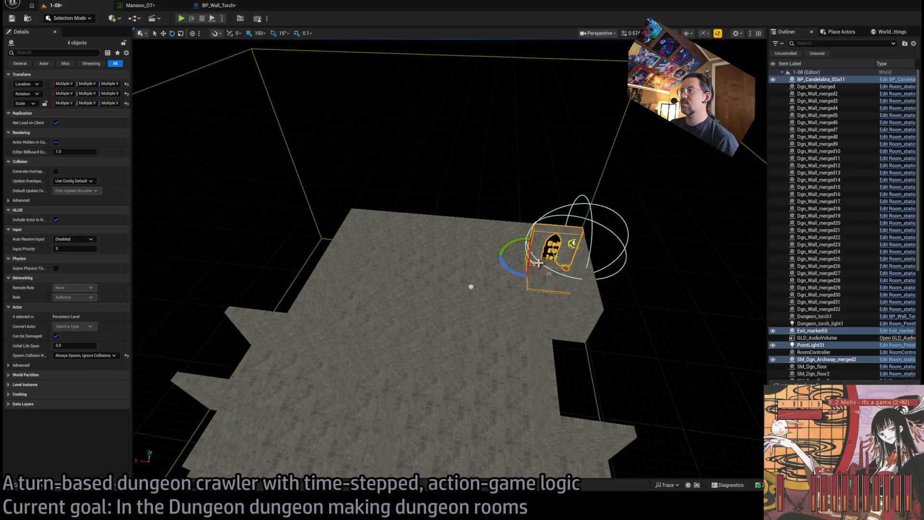
Duplicate the exit group three times, each copy turned a quarter turn onto another wall.
{"action": "mouse_move", "coordinate": [516, 271]}
{"action": "left_mouse_down"}
{"action": "mouse_move", "coordinate": [526, 277]}
{"action": "mouse_move", "coordinate": [351, 226]}
{"action": "mouse_move", "coordinate": [288, 317]}
{"action": "mouse_move", "coordinate": [248, 401]}
{"action": "mouse_move", "coordinate": [188, 398]}
{"action": "mouse_move", "coordinate": [202, 398]}
{"action": "left_mouse_up"}
{"action": "key", "text": "f"}
{"action": "left_click_drag", "start_coordinate": [681, 280], "coordinate": [558, 127]}
{"action": "key", "text": "e"}
{"action": "left_click_drag", "start_coordinate": [288, 294], "coordinate": [327, 306]}
{"action": "key", "text": "w"}
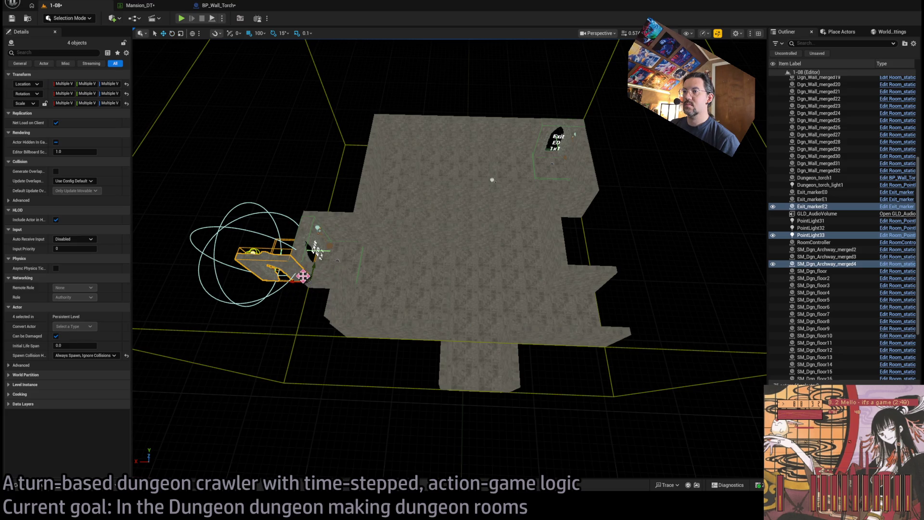
{"action": "mouse_move", "coordinate": [306, 276]}
{"action": "left_mouse_down"}
{"action": "mouse_move", "coordinate": [472, 359]}
{"action": "mouse_move", "coordinate": [454, 370]}
{"action": "left_mouse_up"}
{"action": "mouse_move", "coordinate": [489, 411]}
{"action": "left_mouse_down"}
{"action": "mouse_move", "coordinate": [505, 419]}
{"action": "mouse_move", "coordinate": [494, 406]}
{"action": "mouse_move", "coordinate": [580, 344]}
{"action": "mouse_move", "coordinate": [601, 272]}
{"action": "mouse_move", "coordinate": [591, 288]}
{"action": "left_mouse_up"}
Select Exit_markerE1 and edit its Exit Name.
{"action": "scroll", "coordinate": [449, 258], "scroll_direction": "up", "scroll_amount": 6}
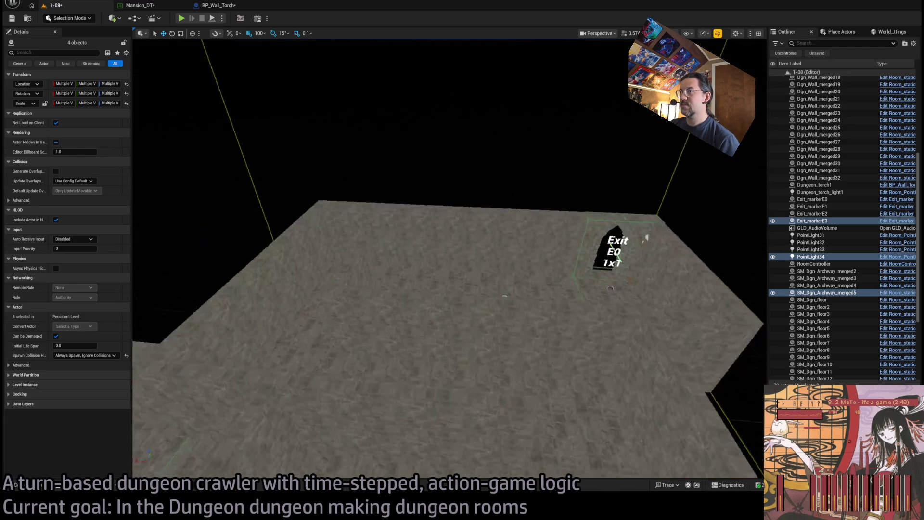
{"action": "scroll", "coordinate": [449, 258], "scroll_direction": "down", "scroll_amount": 5}
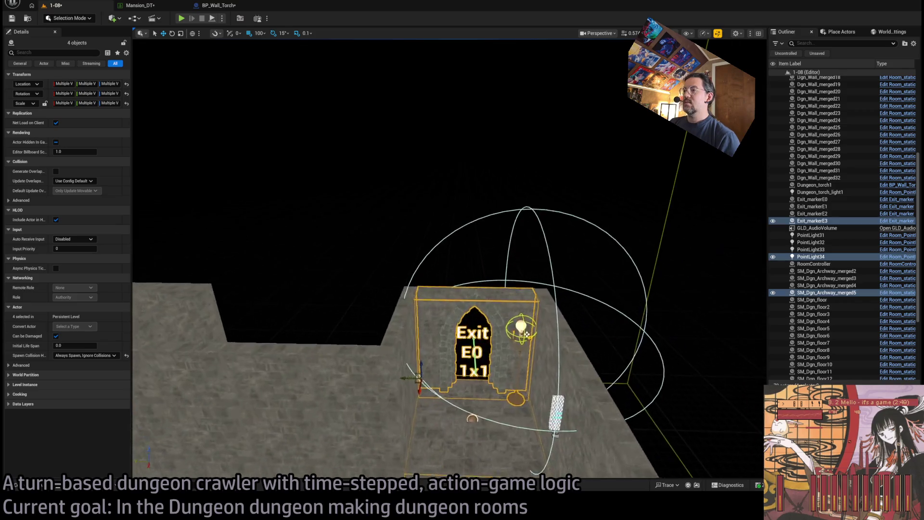
{"action": "scroll", "coordinate": [449, 258], "scroll_direction": "up", "scroll_amount": 5}
{"action": "scroll", "coordinate": [494, 287], "scroll_direction": "up", "scroll_amount": 4}
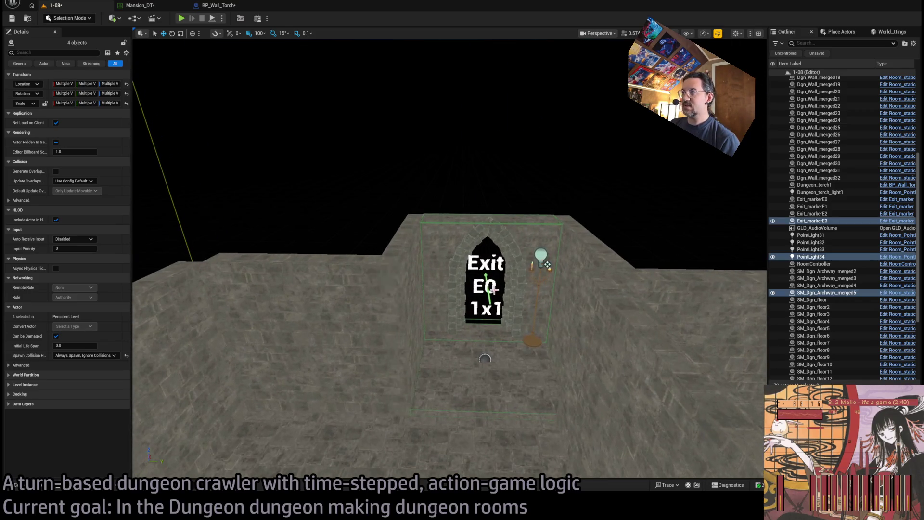
{"action": "left_click", "coordinate": [494, 288]}
{"action": "left_click", "coordinate": [56, 204]}
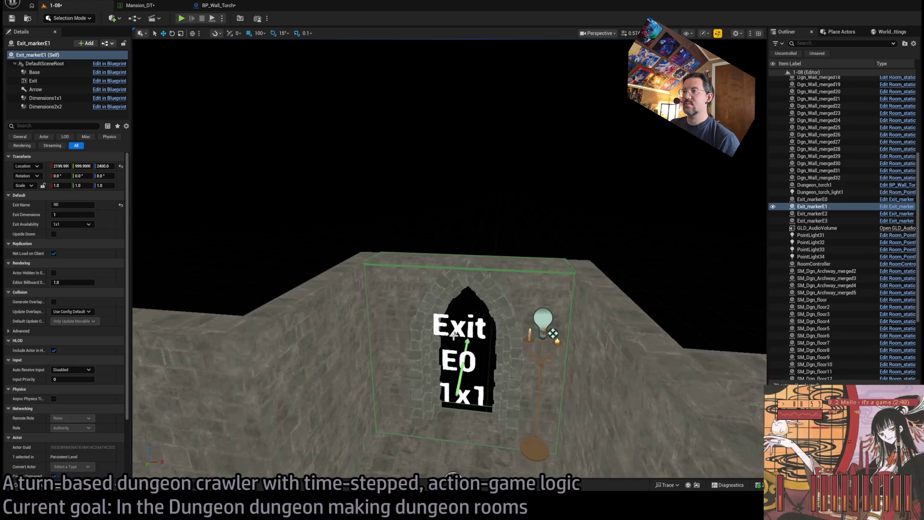
Set Exit_markerE2's Exit Name to W0, then select Exit_markerE3.
{"action": "left_click", "coordinate": [458, 329]}
{"action": "double_click", "coordinate": [56, 205]}
{"action": "type", "text": "W0"}
{"action": "key", "text": "Return"}
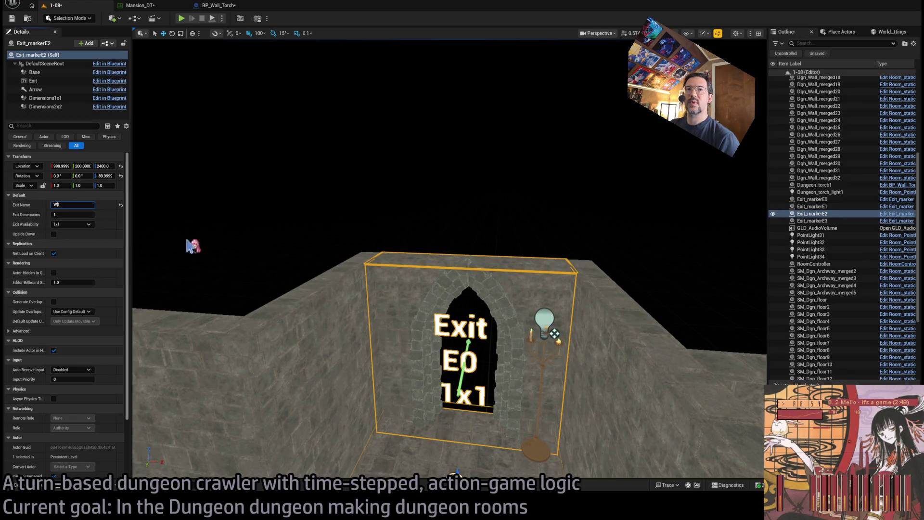
{"action": "left_click_drag", "start_coordinate": [160, 241], "coordinate": [279, 371]}
{"action": "left_click_drag", "start_coordinate": [395, 289], "coordinate": [486, 277]}
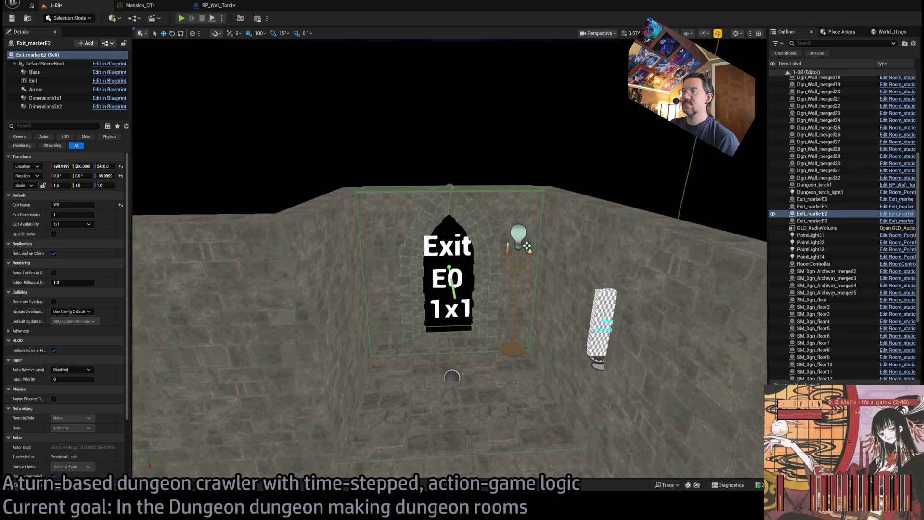
{"action": "left_click", "coordinate": [451, 375]}
{"action": "mouse_move", "coordinate": [390, 370]}
{"action": "left_mouse_down"}
{"action": "mouse_move", "coordinate": [390, 404]}
{"action": "mouse_move", "coordinate": [375, 424]}
{"action": "mouse_move", "coordinate": [336, 385]}
{"action": "mouse_move", "coordinate": [301, 460]}
{"action": "mouse_move", "coordinate": [406, 364]}
{"action": "mouse_move", "coordinate": [521, 354]}
{"action": "mouse_move", "coordinate": [481, 289]}
{"action": "mouse_move", "coordinate": [423, 231]}
{"action": "left_mouse_up"}
{"action": "left_click_drag", "start_coordinate": [523, 354], "coordinate": [524, 354]}
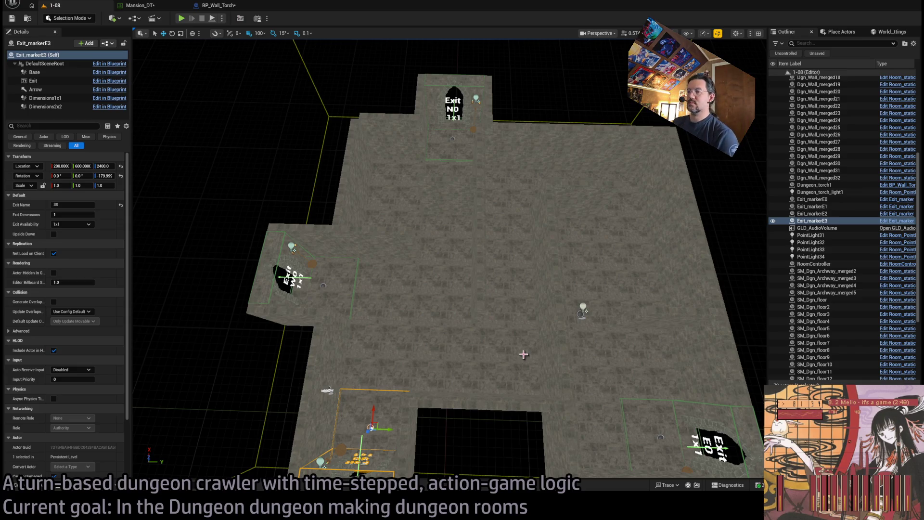
{"action": "scroll", "coordinate": [558, 427], "scroll_direction": "down", "scroll_amount": 5}
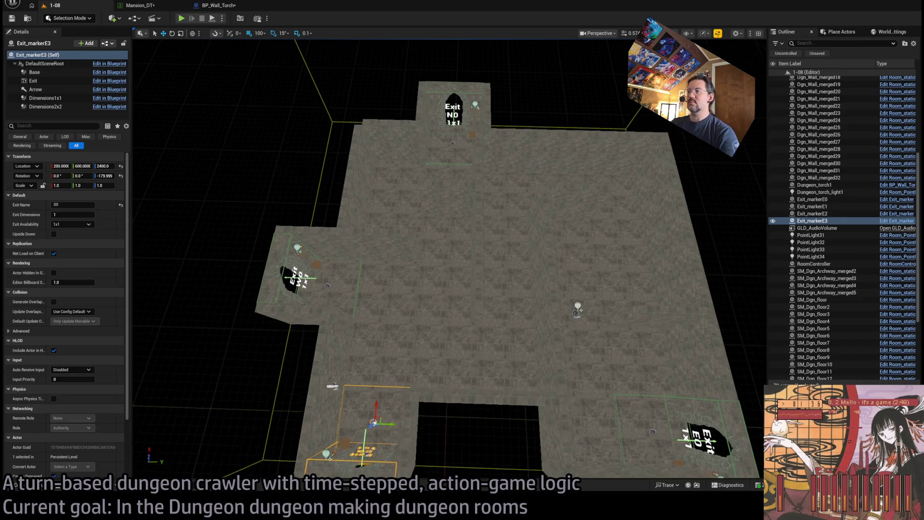
{"action": "scroll", "coordinate": [558, 427], "scroll_direction": "up", "scroll_amount": 3}
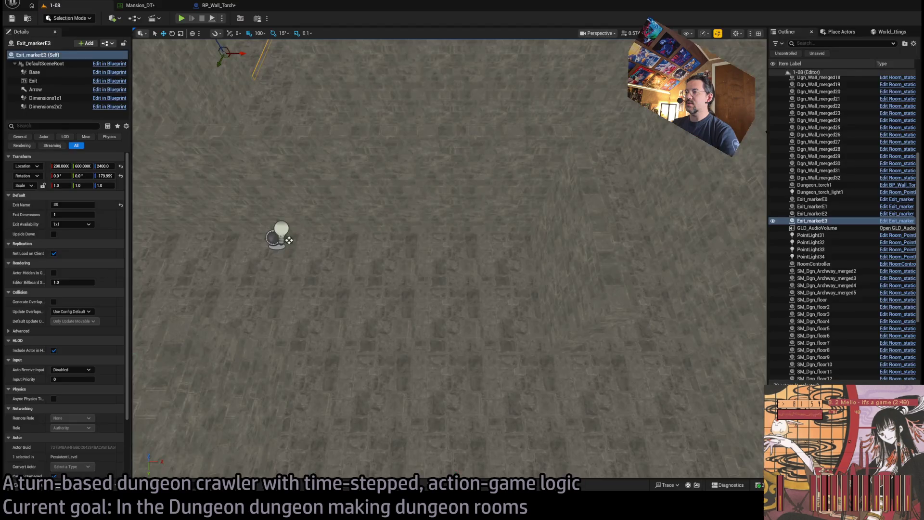
{"action": "left_click", "coordinate": [484, 199]}
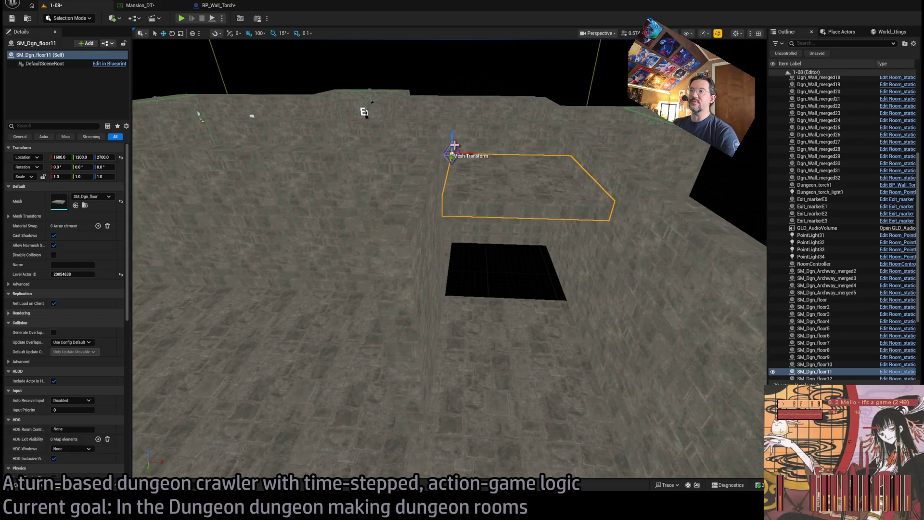
Select floor tile SM_Dgn_floor5 and locate its mesh in the Content Drawer.
{"action": "scroll", "coordinate": [224, 292], "scroll_direction": "down", "scroll_amount": 3}
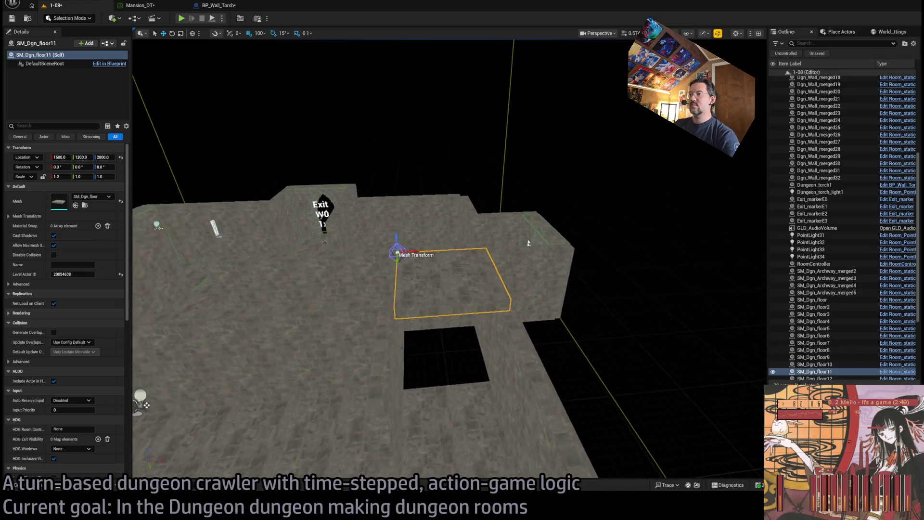
{"action": "scroll", "coordinate": [528, 243], "scroll_direction": "up", "scroll_amount": 5}
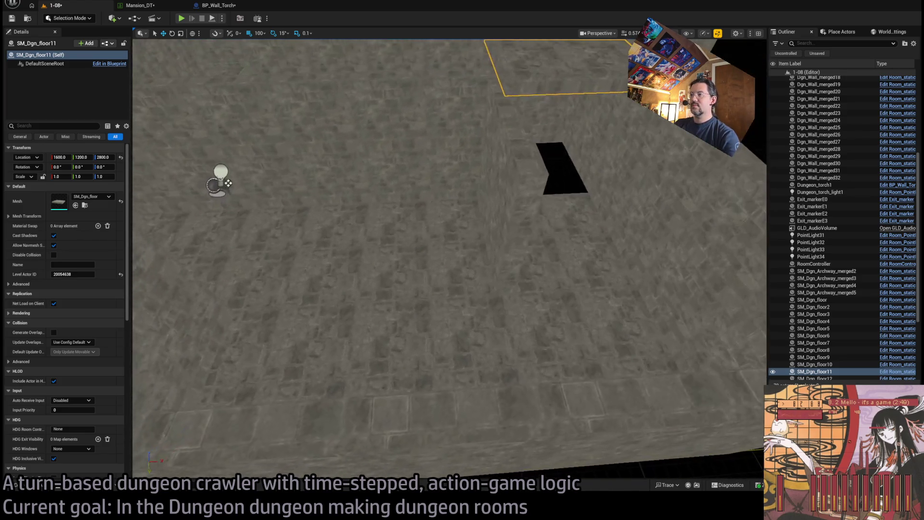
{"action": "scroll", "coordinate": [449, 259], "scroll_direction": "down", "scroll_amount": 5}
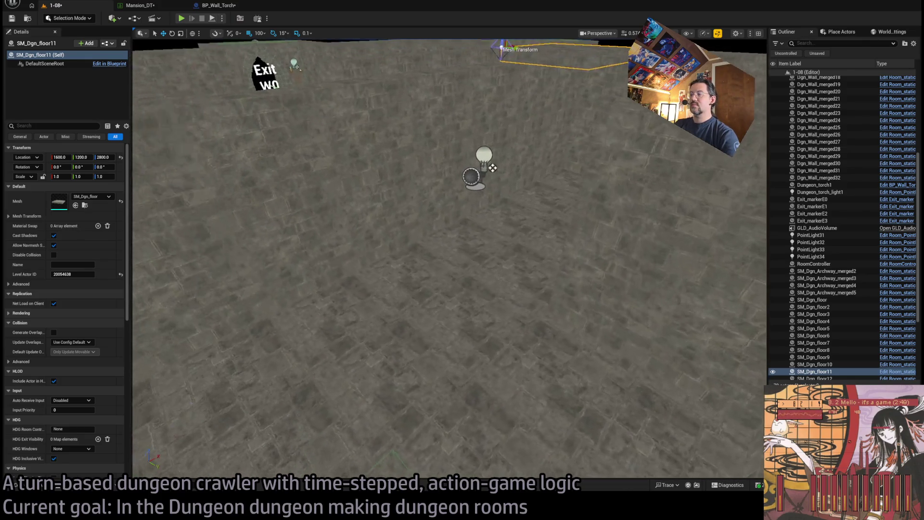
{"action": "left_click", "coordinate": [543, 285]}
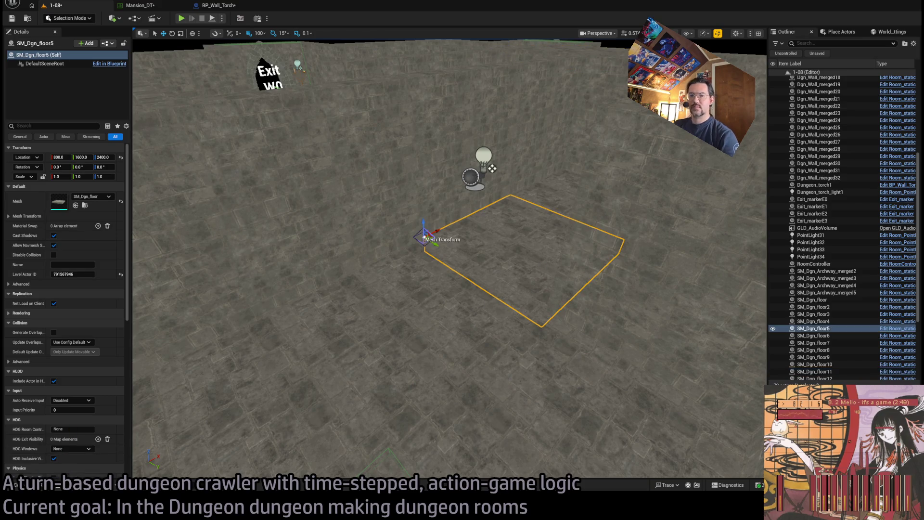
{"action": "key", "text": "ctrl+space"}
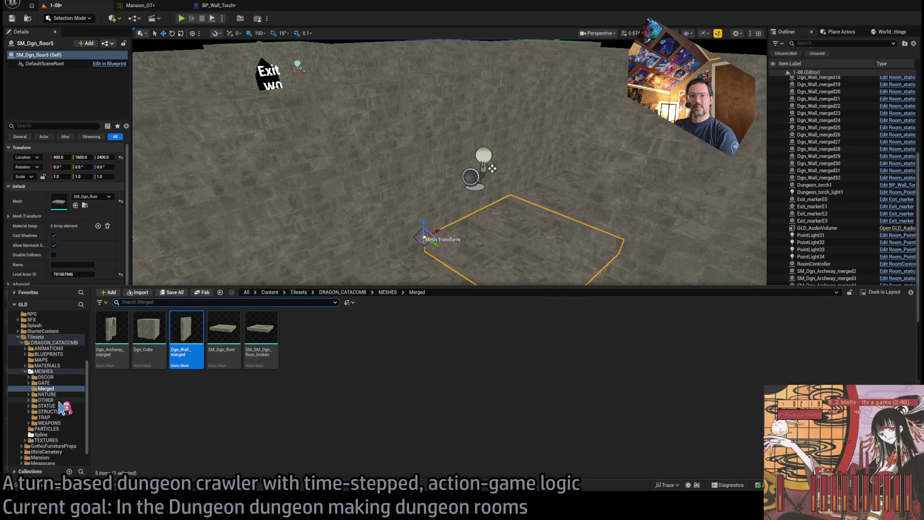
{"action": "left_click", "coordinate": [60, 371]}
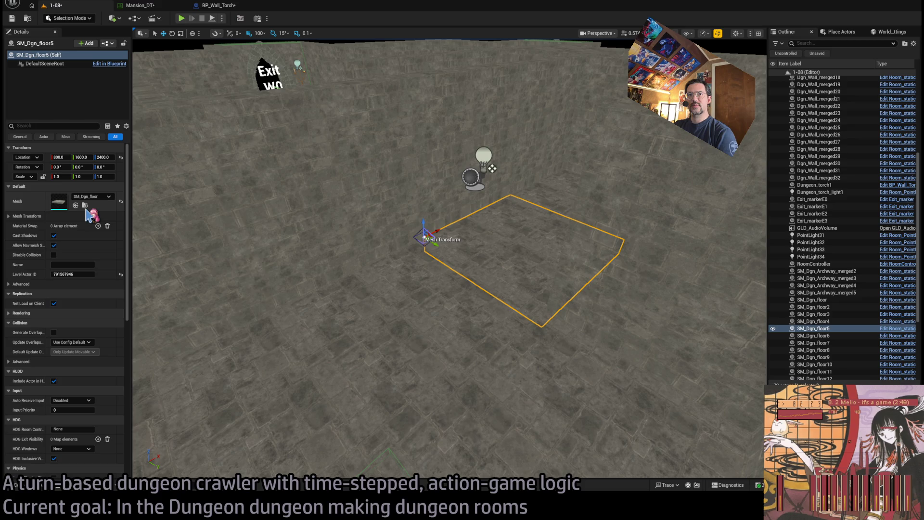
{"action": "left_click", "coordinate": [85, 205]}
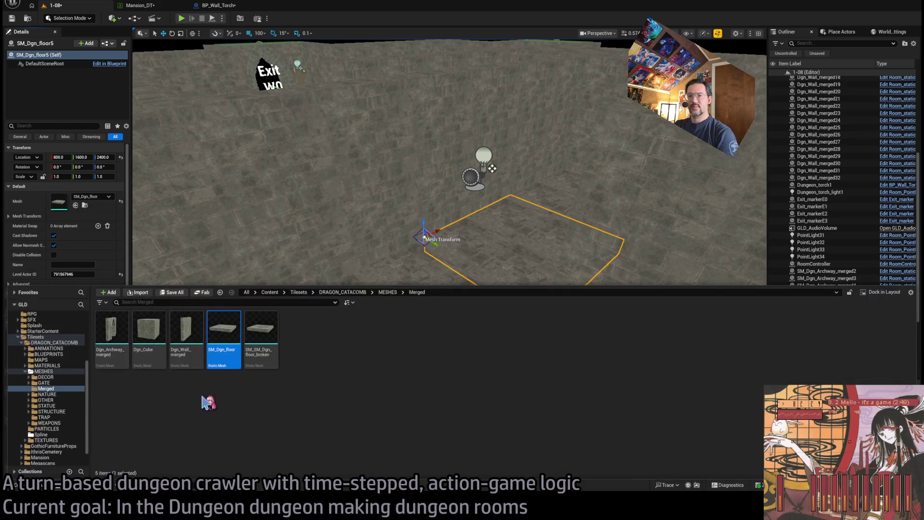
Browse the dungeon mesh folders through to MESHES > STRUCTURE > STAIRS.
{"action": "left_click", "coordinate": [59, 383]}
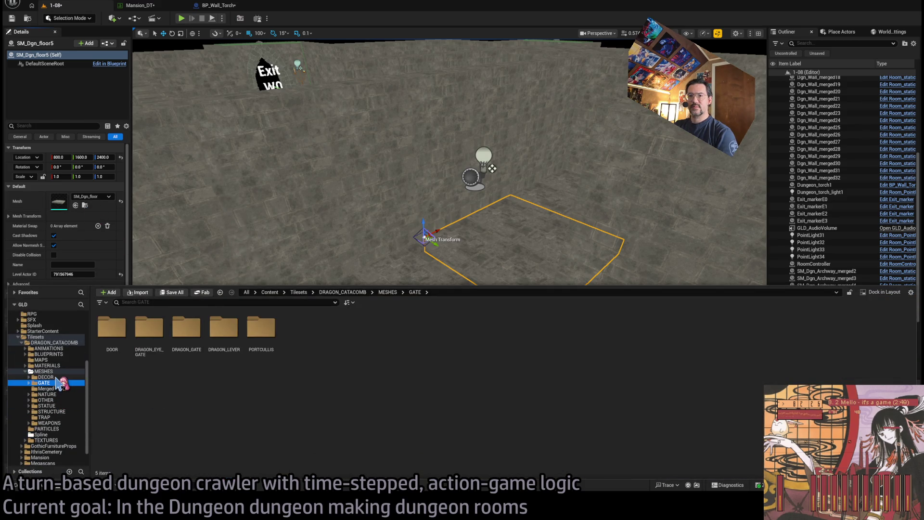
{"action": "left_click", "coordinate": [53, 388]}
{"action": "left_click", "coordinate": [58, 394]}
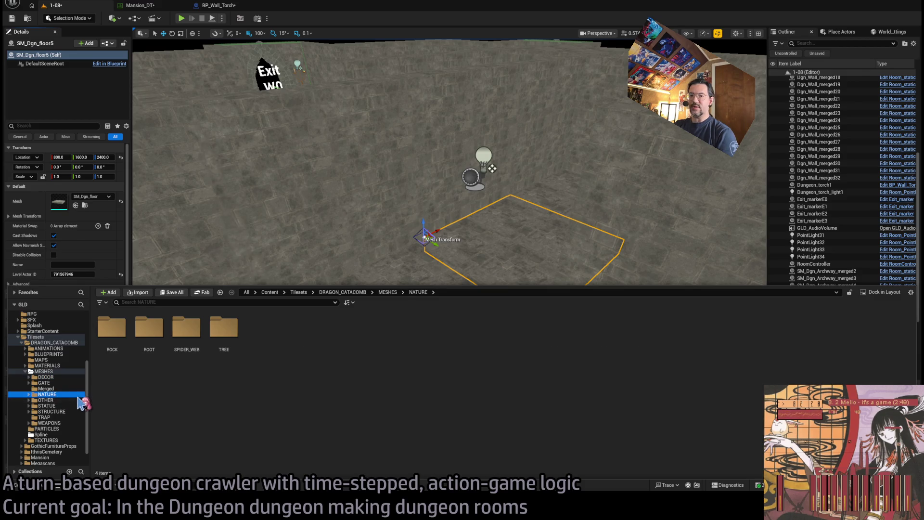
{"action": "left_click", "coordinate": [70, 412]}
{"action": "left_click", "coordinate": [62, 406]}
{"action": "left_click", "coordinate": [61, 400]}
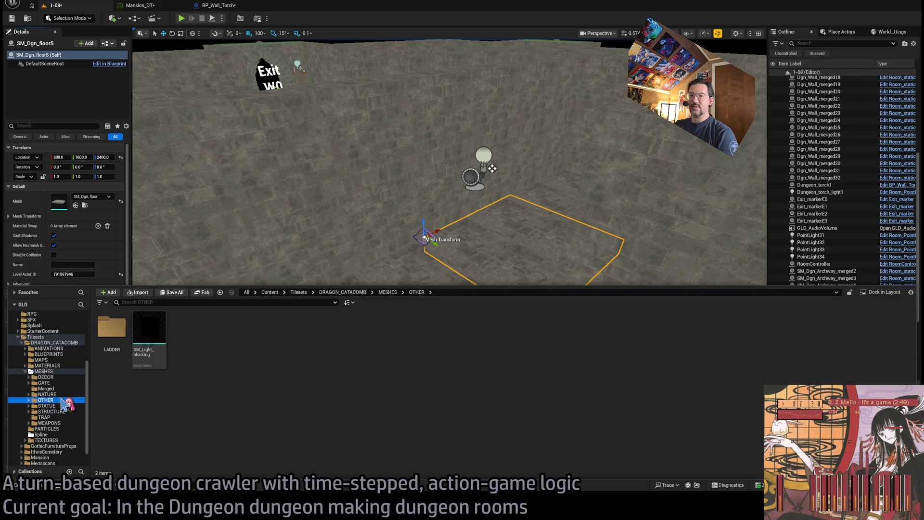
{"action": "left_click", "coordinate": [63, 405]}
{"action": "left_click", "coordinate": [61, 394]}
{"action": "left_click", "coordinate": [53, 388]}
{"action": "left_click", "coordinate": [63, 405]}
{"action": "left_click", "coordinate": [65, 412]}
{"action": "double_click", "coordinate": [330, 329]}
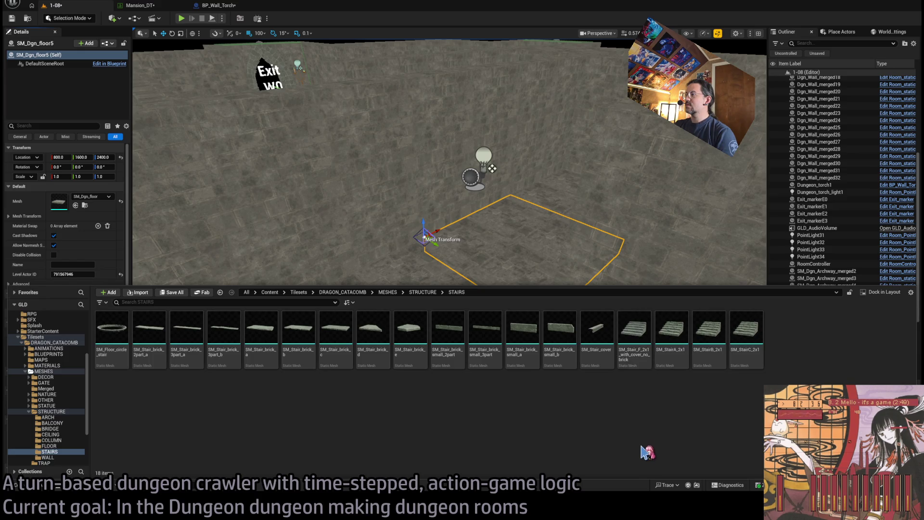
Place SM_Stair_F_2x1_with_cover_no_brick turned 90°, then bring SM_StairA_2x1 into the room.
{"action": "mouse_move", "coordinate": [635, 336]}
{"action": "left_mouse_down"}
{"action": "mouse_move", "coordinate": [428, 313]}
{"action": "mouse_move", "coordinate": [357, 315]}
{"action": "mouse_move", "coordinate": [398, 356]}
{"action": "mouse_move", "coordinate": [383, 337]}
{"action": "mouse_move", "coordinate": [386, 350]}
{"action": "left_mouse_up"}
{"action": "key", "text": "e"}
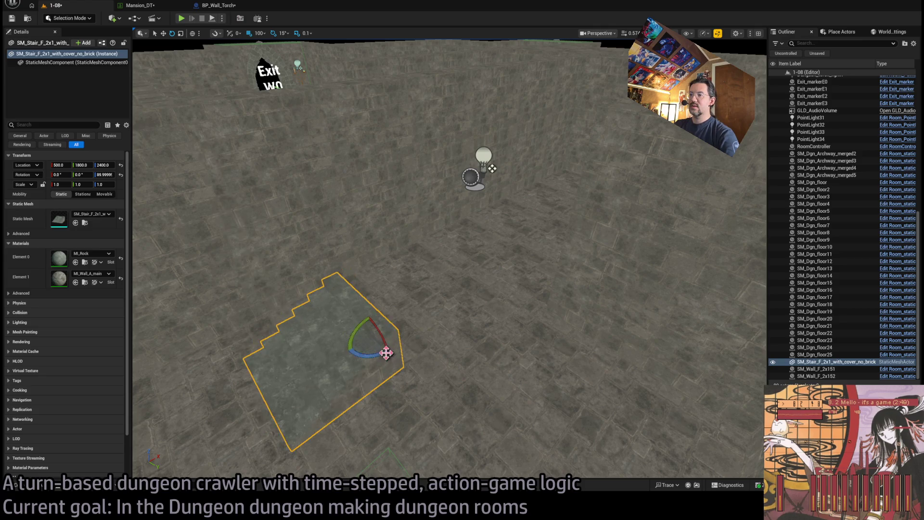
{"action": "key", "text": "f"}
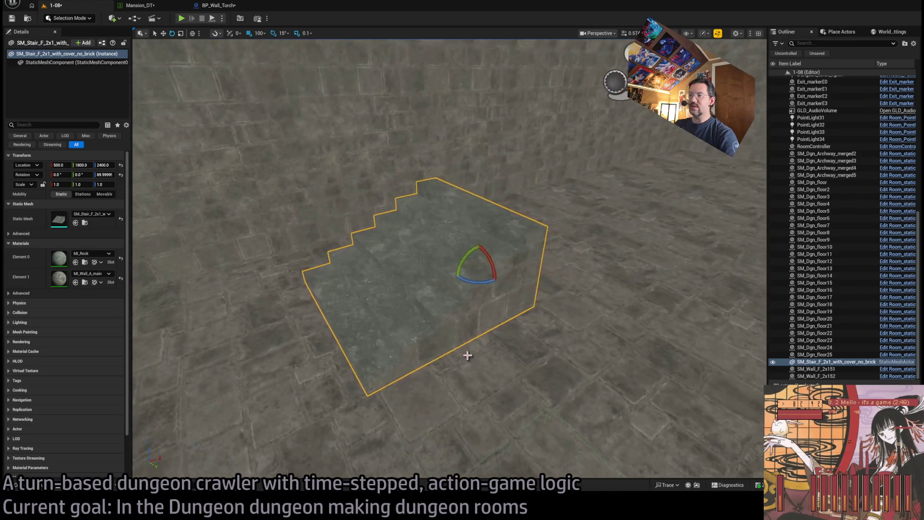
{"action": "left_click", "coordinate": [55, 475]}
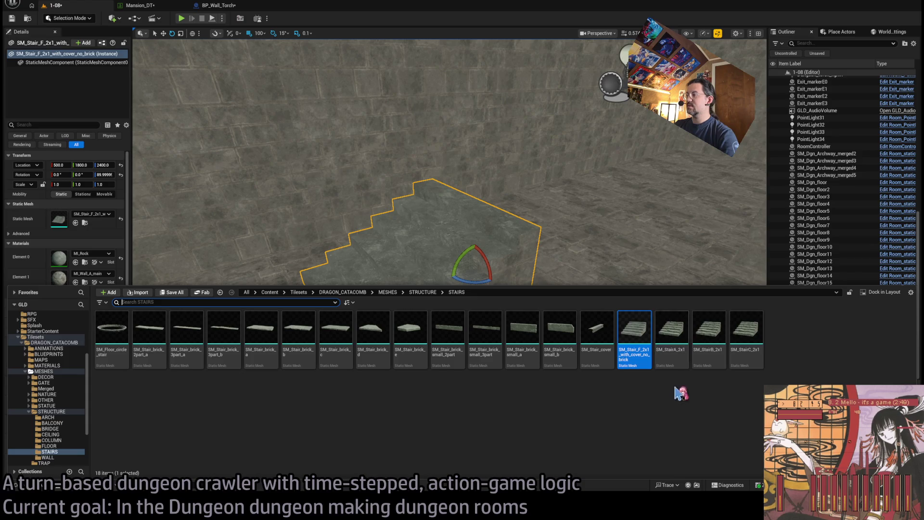
{"action": "mouse_move", "coordinate": [671, 332]}
{"action": "left_mouse_down"}
{"action": "mouse_move", "coordinate": [608, 258]}
{"action": "mouse_move", "coordinate": [518, 361]}
{"action": "mouse_move", "coordinate": [573, 360]}
{"action": "left_mouse_up"}
Turn SM_StairA_2x1 90° and duplicate it along Y into the floor gaps near the exit.
{"action": "mouse_move", "coordinate": [628, 384]}
{"action": "left_mouse_down"}
{"action": "mouse_move", "coordinate": [638, 382]}
{"action": "mouse_move", "coordinate": [211, 101]}
{"action": "mouse_move", "coordinate": [481, 45]}
{"action": "left_mouse_up"}
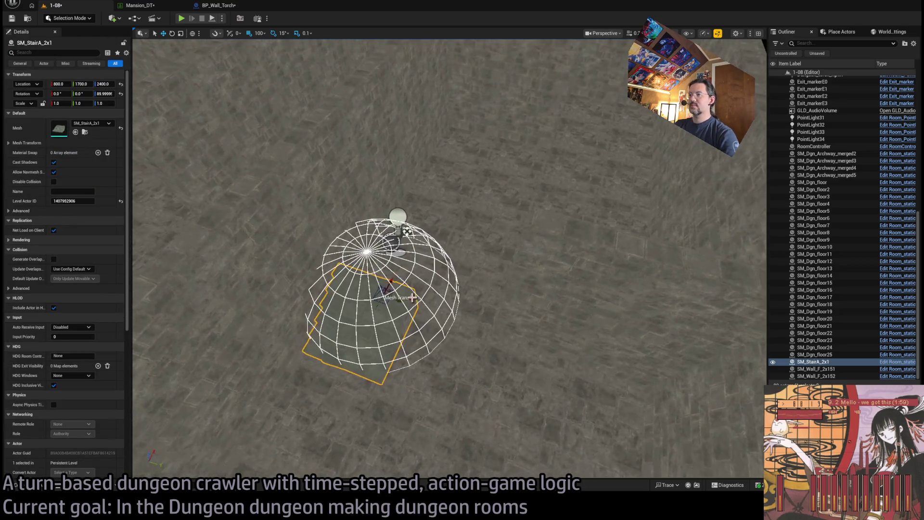
{"action": "left_click_drag", "start_coordinate": [400, 299], "coordinate": [478, 321]}
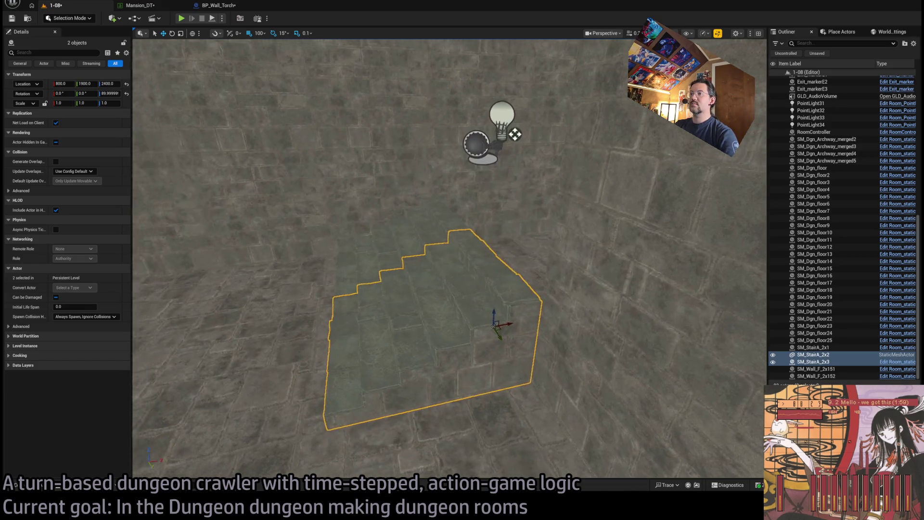
{"action": "key", "text": "d"}
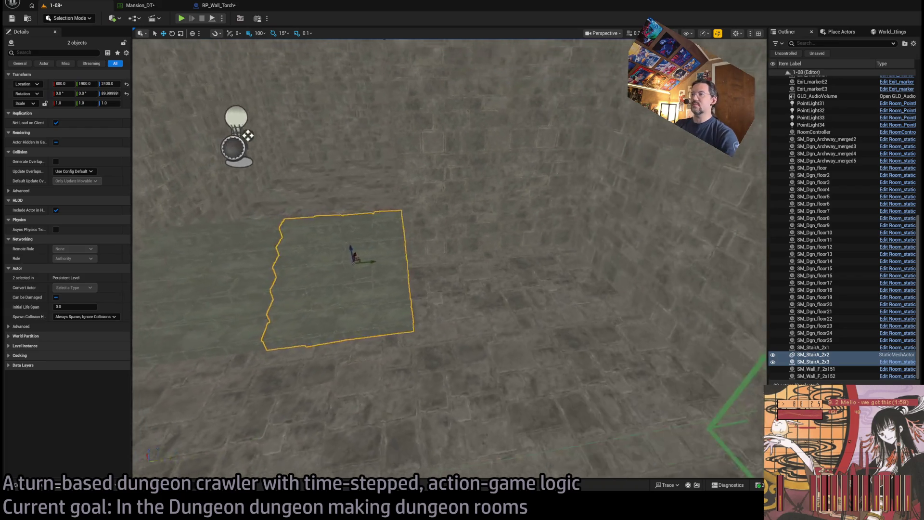
{"action": "key", "text": "a"}
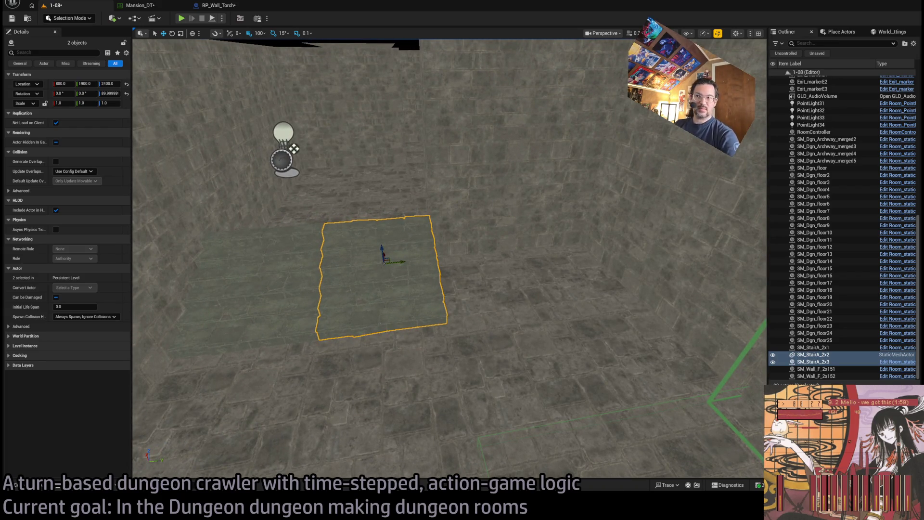
{"action": "key", "text": "w"}
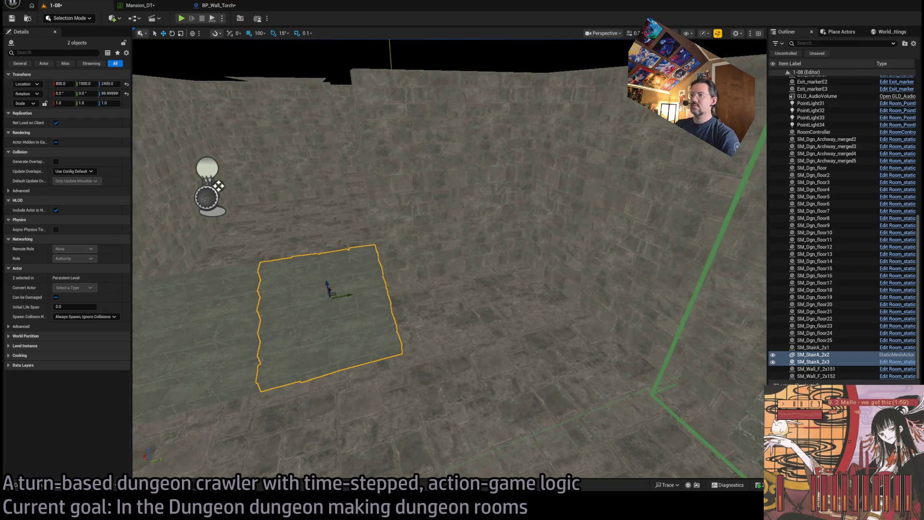
{"action": "key", "text": "s"}
{"action": "key", "text": "d"}
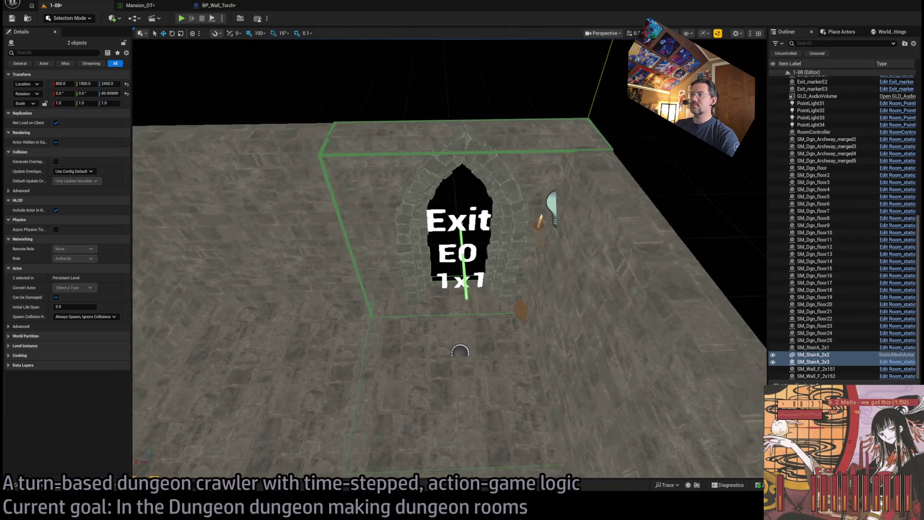
{"action": "key", "text": "d"}
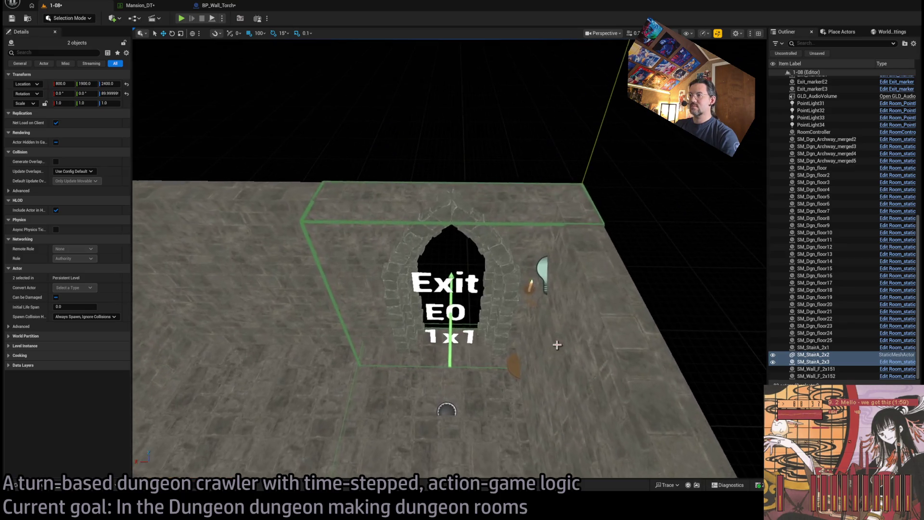
{"action": "left_click", "coordinate": [534, 286]}
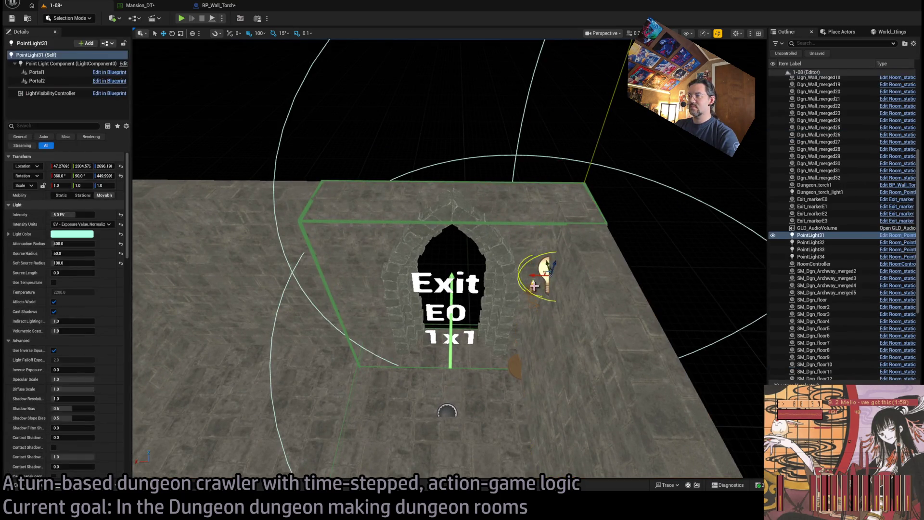
Move the candelabra and PointLight31 to the Exit archway's lower left.
{"action": "left_click", "coordinate": [515, 366], "text": "ctrl"}
{"action": "left_click_drag", "start_coordinate": [520, 367], "coordinate": [373, 364]}
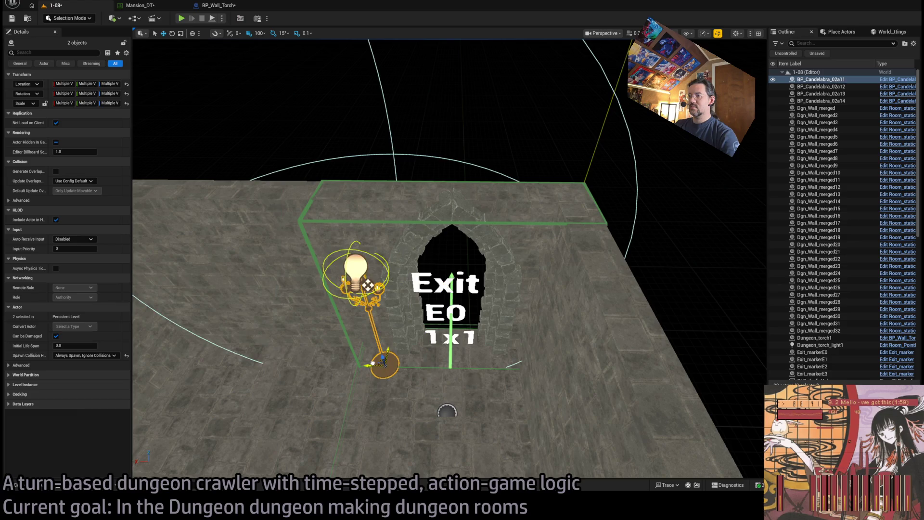
{"action": "left_click_drag", "start_coordinate": [367, 215], "coordinate": [368, 289]}
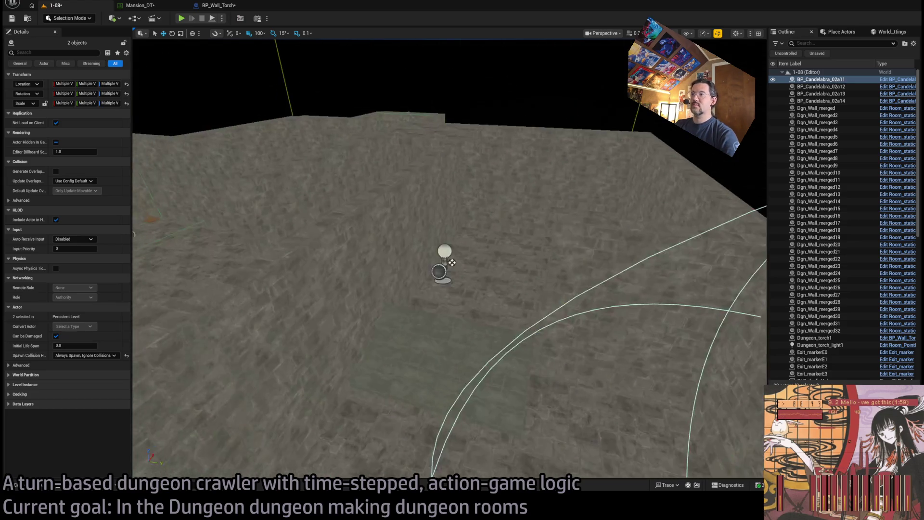
Raise floor tiles SM_Dgn_floor5 and SM_Dgn_floor6 to Z 2500.
{"action": "scroll", "coordinate": [385, 221], "scroll_direction": "up", "scroll_amount": 3}
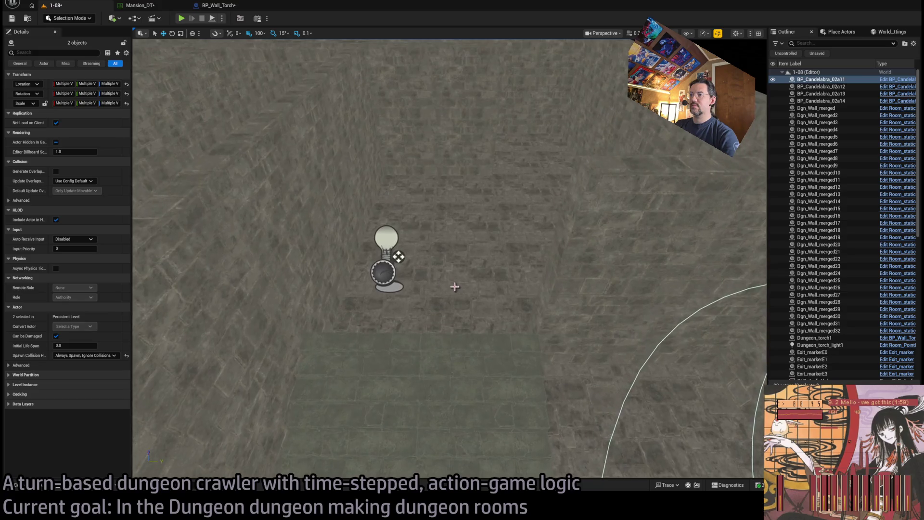
{"action": "left_click", "coordinate": [453, 277]}
{"action": "mouse_move", "coordinate": [359, 212]}
{"action": "left_mouse_down"}
{"action": "mouse_move", "coordinate": [357, 192]}
{"action": "mouse_move", "coordinate": [377, 201]}
{"action": "mouse_move", "coordinate": [392, 180]}
{"action": "mouse_move", "coordinate": [464, 248]}
{"action": "mouse_move", "coordinate": [423, 145]}
{"action": "mouse_move", "coordinate": [448, 206]}
{"action": "left_mouse_up"}
{"action": "key", "text": "Escape"}
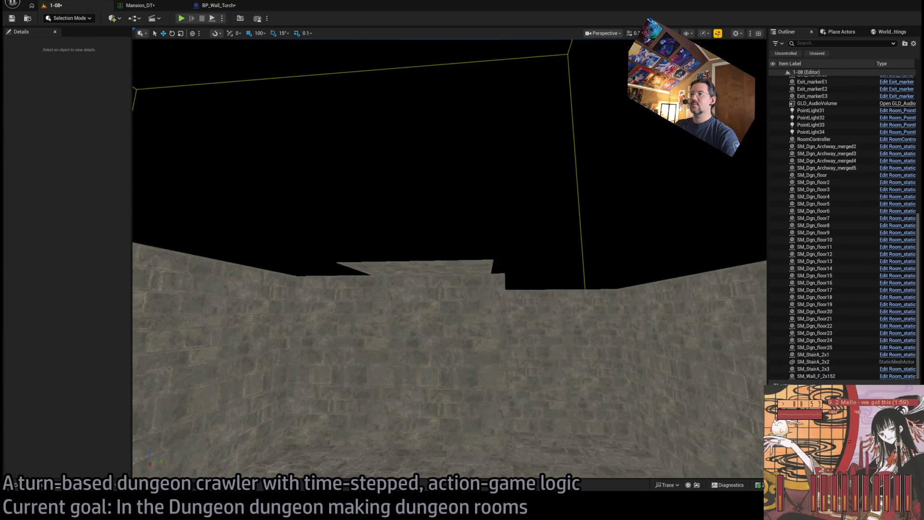
Remove the third stair, SM_StairA_2x3.
{"action": "left_click", "coordinate": [440, 267]}
{"action": "left_click_drag", "start_coordinate": [557, 322], "coordinate": [732, 312]}
{"action": "key", "text": "Escape"}
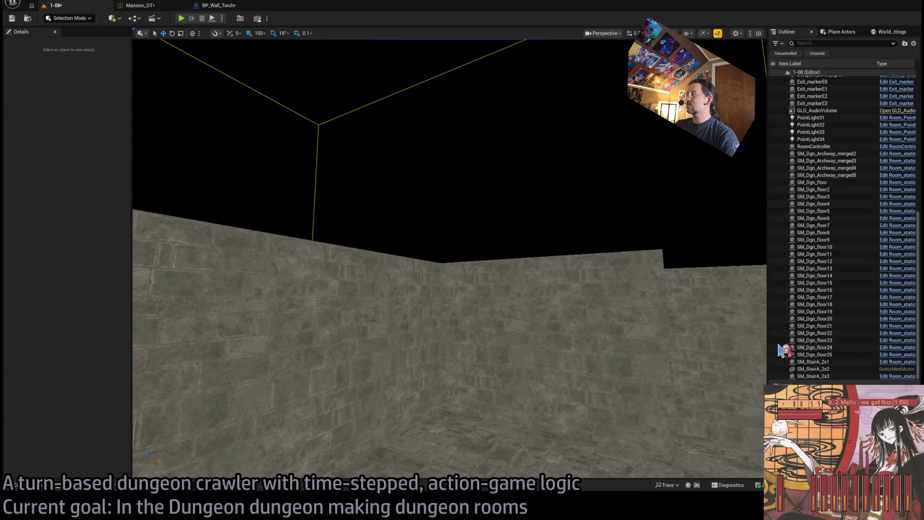
{"action": "double_click", "coordinate": [813, 369]}
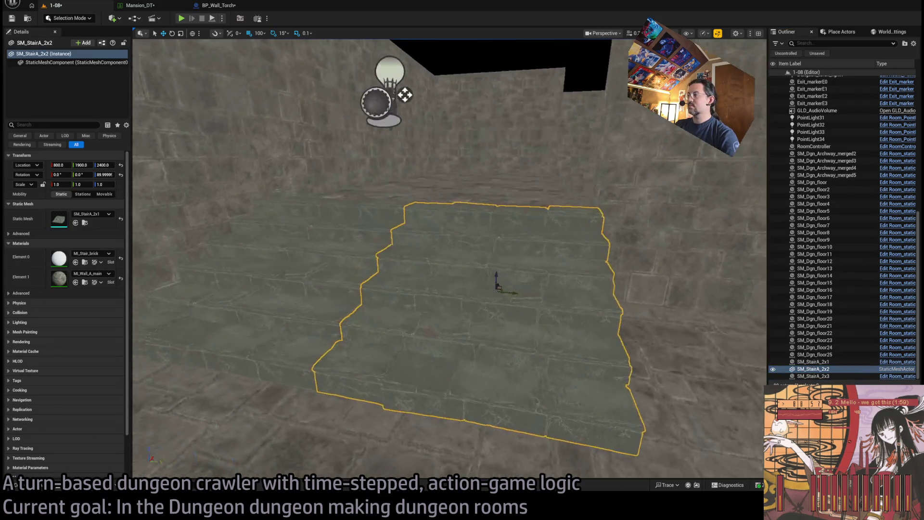
{"action": "scroll", "coordinate": [355, 266], "scroll_direction": "down", "scroll_amount": 3}
{"action": "left_click", "coordinate": [355, 266]}
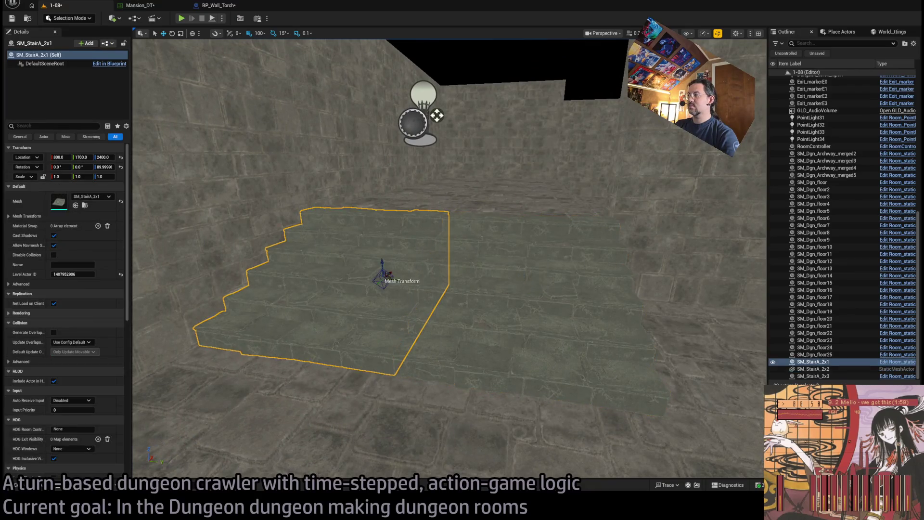
{"action": "left_click", "coordinate": [486, 282], "text": "ctrl"}
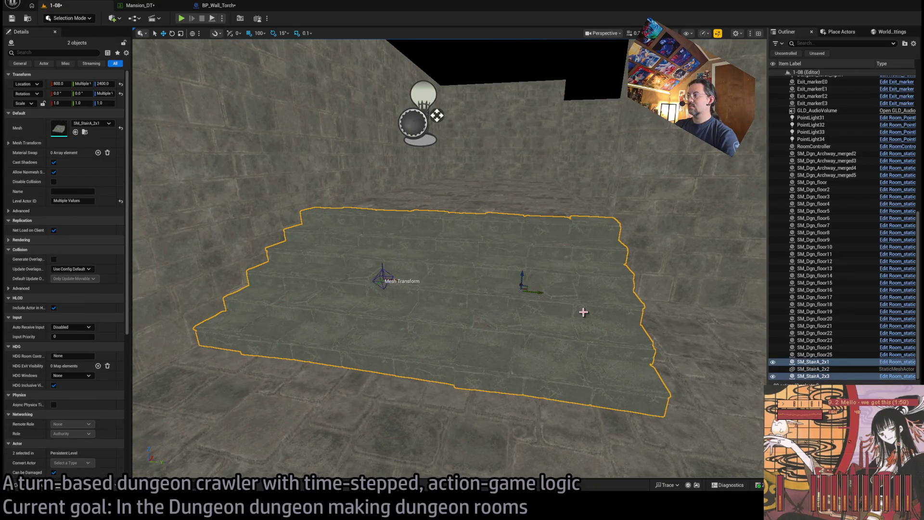
{"action": "left_click", "coordinate": [573, 283]}
{"action": "double_click", "coordinate": [818, 368]}
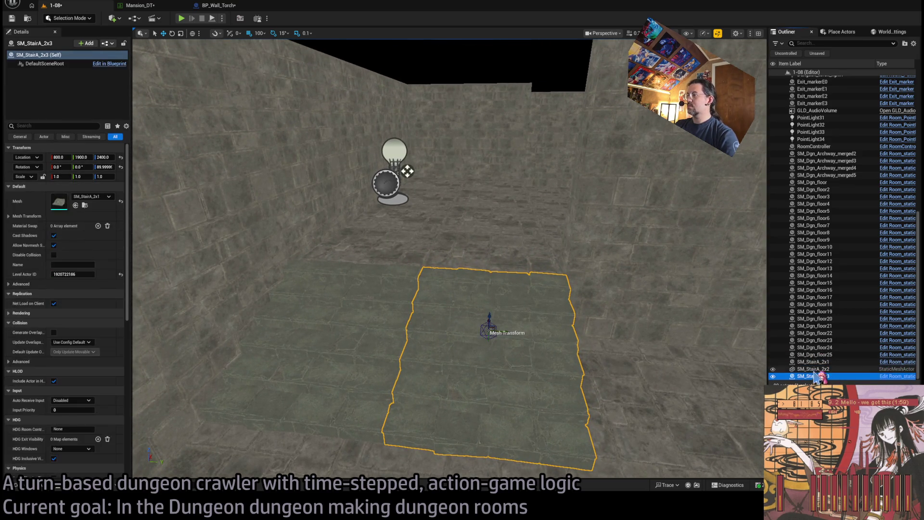
{"action": "key", "text": "ctrl+z"}
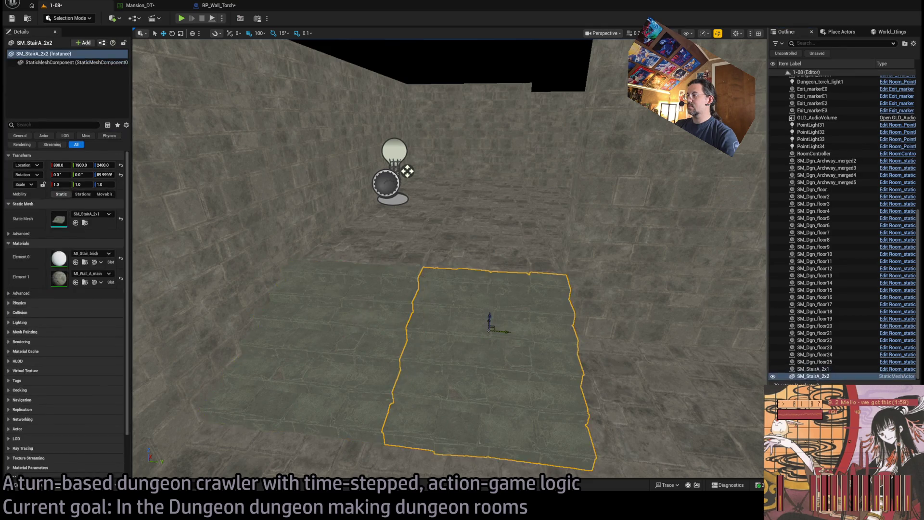
Rename SM_StairA_2x1 to Stair1 in the Outliner.
{"action": "left_click", "coordinate": [393, 332]}
{"action": "left_click", "coordinate": [818, 376]}
{"action": "left_click", "coordinate": [818, 369]}
{"action": "key", "text": "F2"}
{"action": "type", "text": "Stair1"}
{"action": "key", "text": "Return"}
Rename SM_StairA_2x2 to Stair2 in the Outliner.
{"action": "left_click", "coordinate": [477, 363]}
{"action": "left_click", "coordinate": [820, 370]}
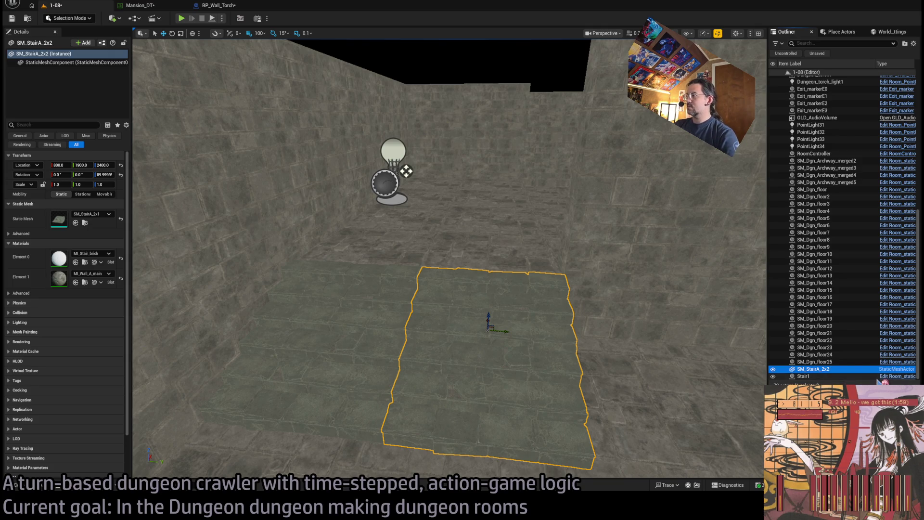
{"action": "key", "text": "F2"}
{"action": "type", "text": "S"}
{"action": "key", "text": "Return"}
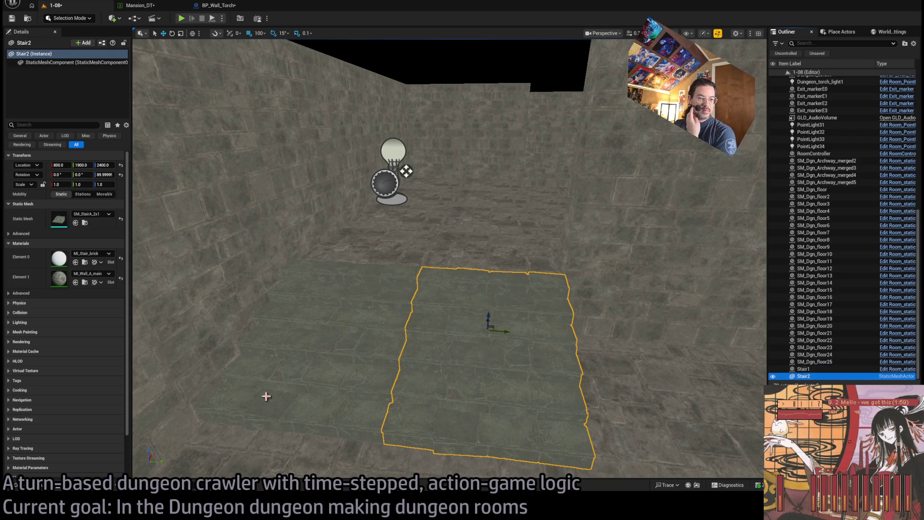
{"action": "left_click", "coordinate": [46, 487]}
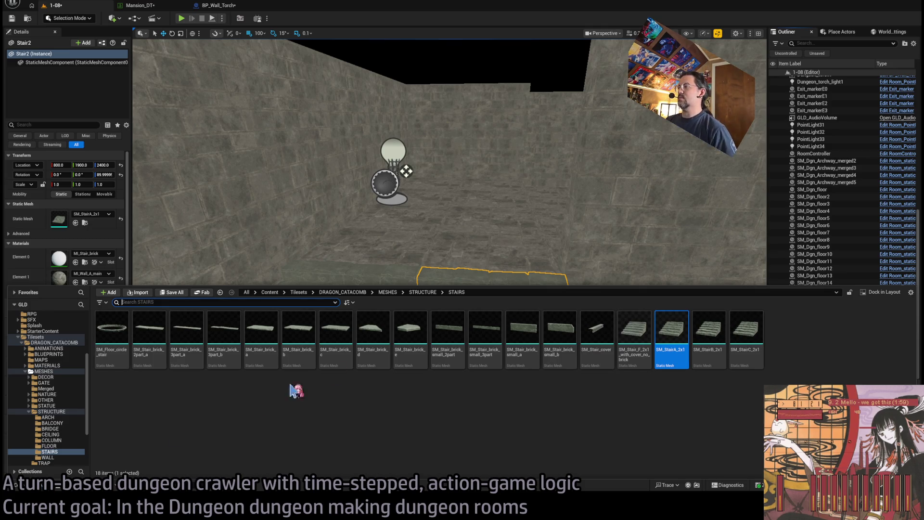
Place an SM_StairB_2x1 stair turned 90° and move it to X 800.
{"action": "left_click_drag", "start_coordinate": [709, 332], "coordinate": [577, 219]}
{"action": "left_click_drag", "start_coordinate": [619, 316], "coordinate": [605, 423]}
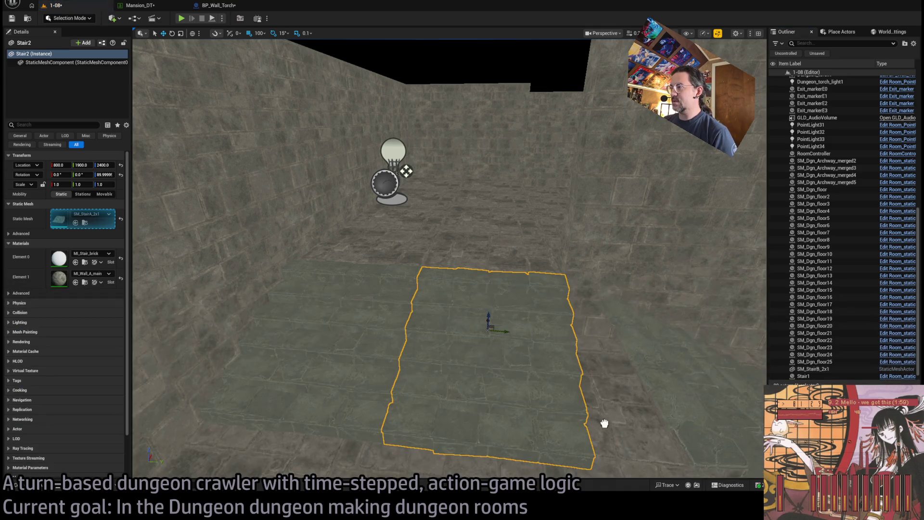
{"action": "mouse_move", "coordinate": [445, 375]}
{"action": "left_mouse_down"}
{"action": "mouse_move", "coordinate": [479, 368]}
{"action": "mouse_move", "coordinate": [443, 376]}
{"action": "left_mouse_up"}
{"action": "key", "text": "w"}
{"action": "mouse_move", "coordinate": [442, 343]}
{"action": "left_mouse_down"}
{"action": "mouse_move", "coordinate": [400, 266]}
{"action": "mouse_move", "coordinate": [375, 265]}
{"action": "mouse_move", "coordinate": [470, 246]}
{"action": "left_mouse_up"}
{"action": "scroll", "coordinate": [470, 245], "scroll_direction": "up", "scroll_amount": 2}
{"action": "scroll", "coordinate": [468, 240], "scroll_direction": "up", "scroll_amount": 4}
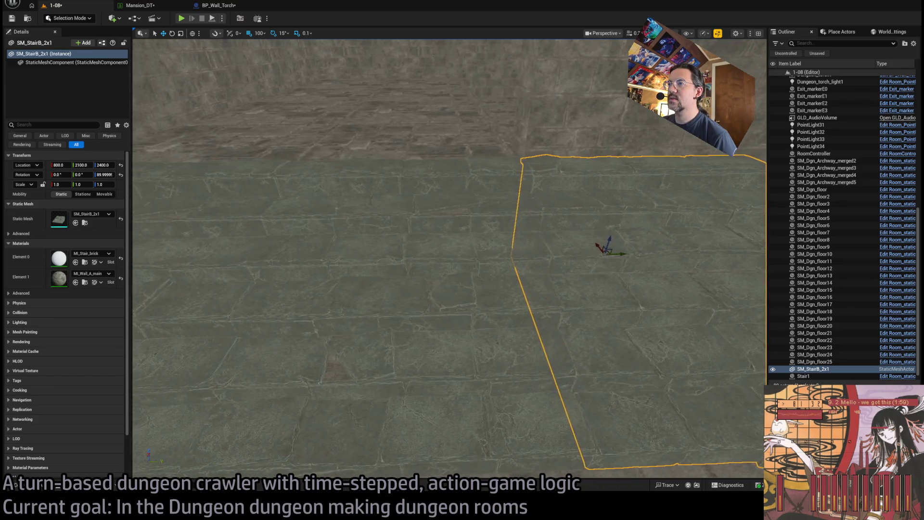
{"action": "key", "text": "f"}
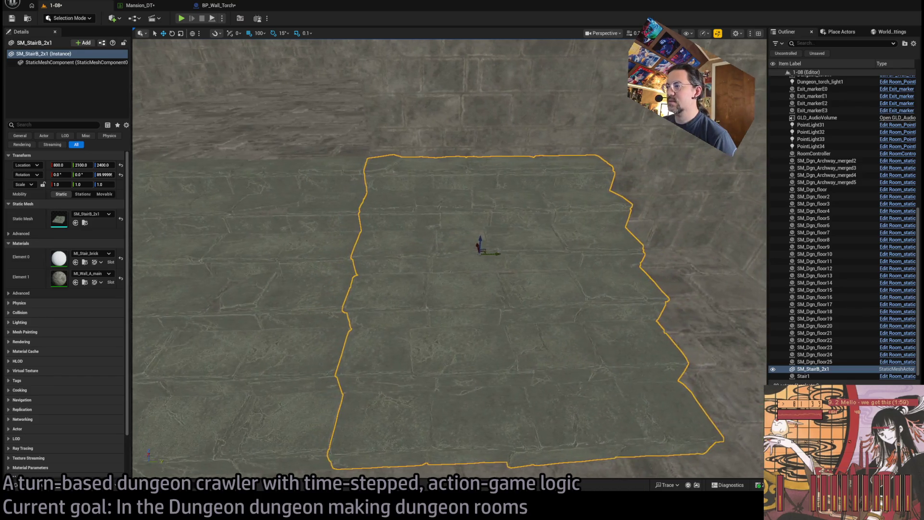
{"action": "scroll", "coordinate": [450, 258], "scroll_direction": "up", "scroll_amount": 3}
{"action": "key", "text": "Left"}
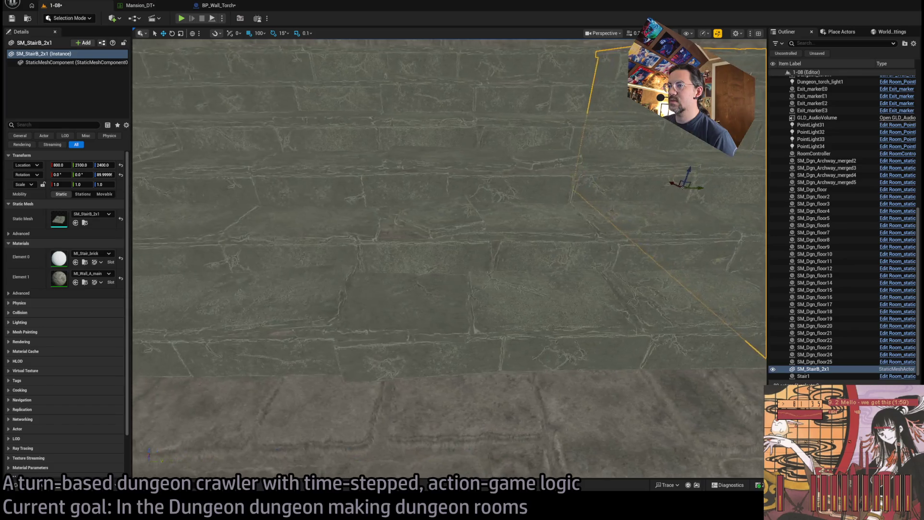
{"action": "scroll", "coordinate": [410, 297], "scroll_direction": "down", "scroll_amount": 6}
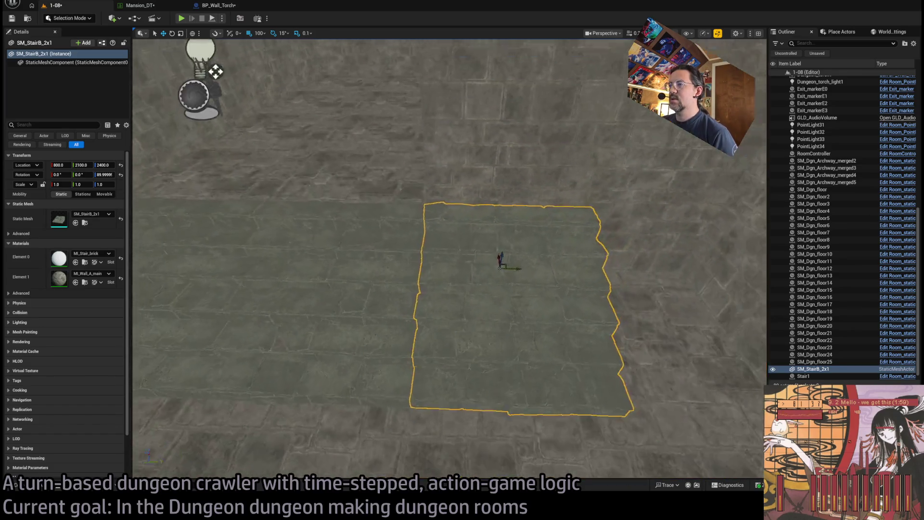
Replace SM_StairB_2x1 with an SM_StairC_2x1 stair turned 90° at Y 1900.
{"action": "key", "text": "Delete"}
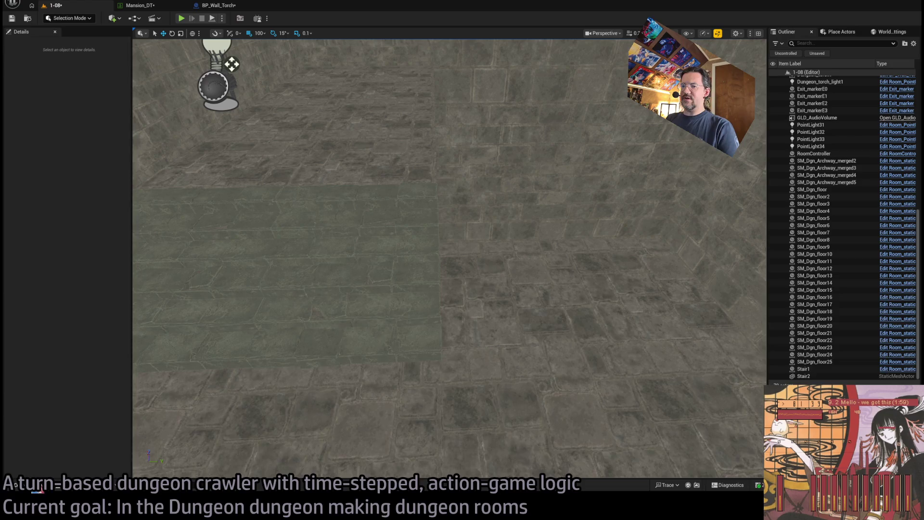
{"action": "key", "text": "ctrl+space"}
{"action": "mouse_move", "coordinate": [743, 350]}
{"action": "left_mouse_down"}
{"action": "mouse_move", "coordinate": [536, 282]}
{"action": "mouse_move", "coordinate": [478, 299]}
{"action": "mouse_move", "coordinate": [495, 336]}
{"action": "left_mouse_up"}
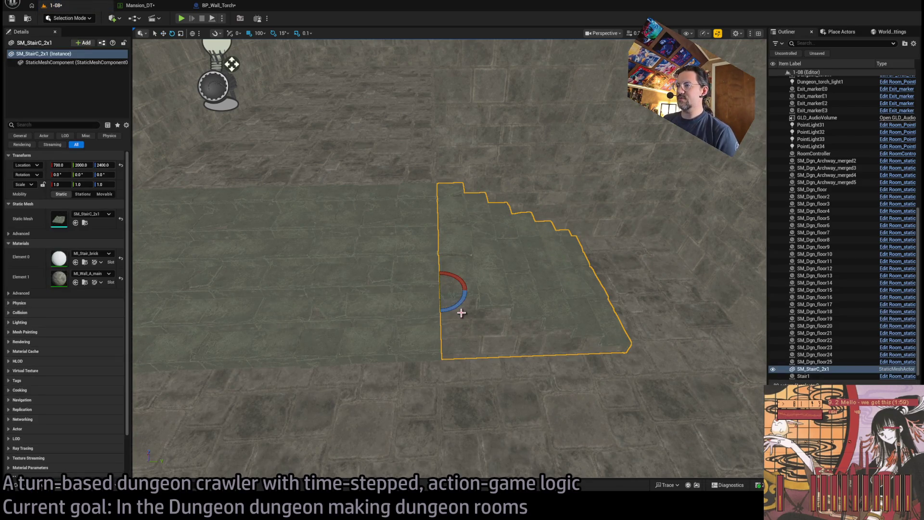
{"action": "mouse_move", "coordinate": [439, 275]}
{"action": "left_mouse_down"}
{"action": "mouse_move", "coordinate": [465, 291]}
{"action": "mouse_move", "coordinate": [503, 281]}
{"action": "mouse_move", "coordinate": [499, 241]}
{"action": "left_mouse_up"}
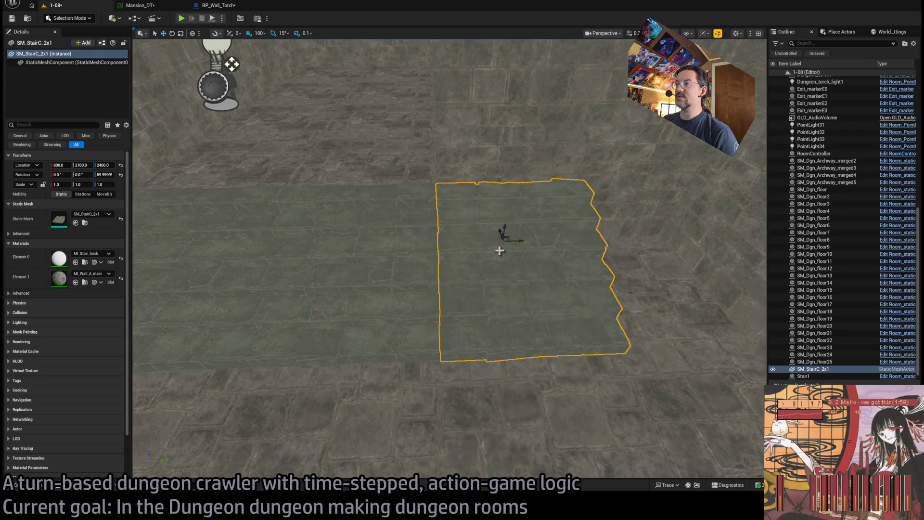
{"action": "scroll", "coordinate": [501, 240], "scroll_direction": "up", "scroll_amount": 3}
{"action": "mouse_move", "coordinate": [496, 304]}
{"action": "left_mouse_down"}
{"action": "mouse_move", "coordinate": [477, 320]}
{"action": "mouse_move", "coordinate": [497, 304]}
{"action": "left_mouse_up"}
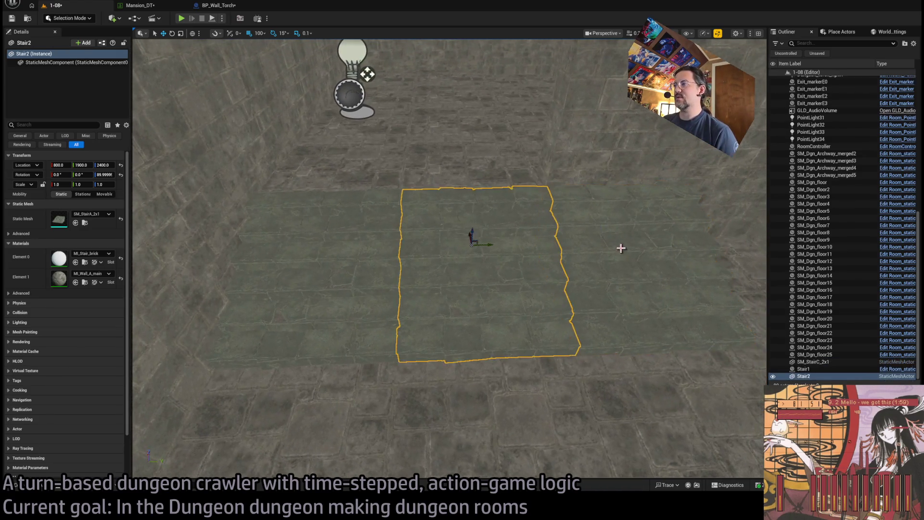
{"action": "left_click_drag", "start_coordinate": [613, 244], "coordinate": [479, 245]}
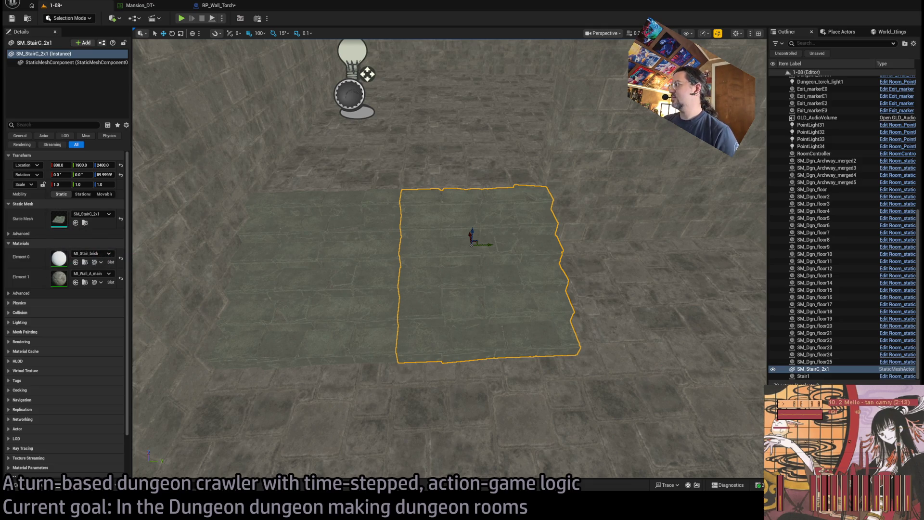
Select floor tiles SM_Dgn_floor7 and floor8 and frame the view on them.
{"action": "scroll", "coordinate": [449, 258], "scroll_direction": "down", "scroll_amount": 5}
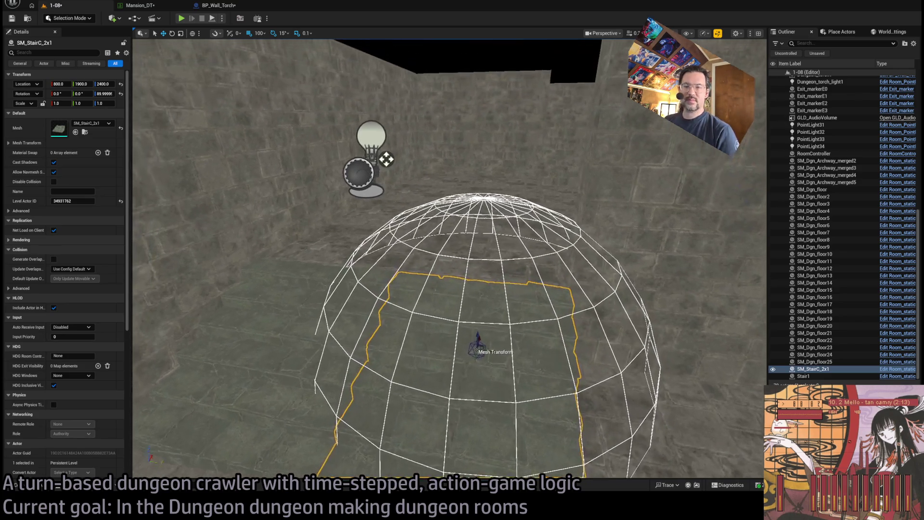
{"action": "scroll", "coordinate": [353, 277], "scroll_direction": "up", "scroll_amount": 6}
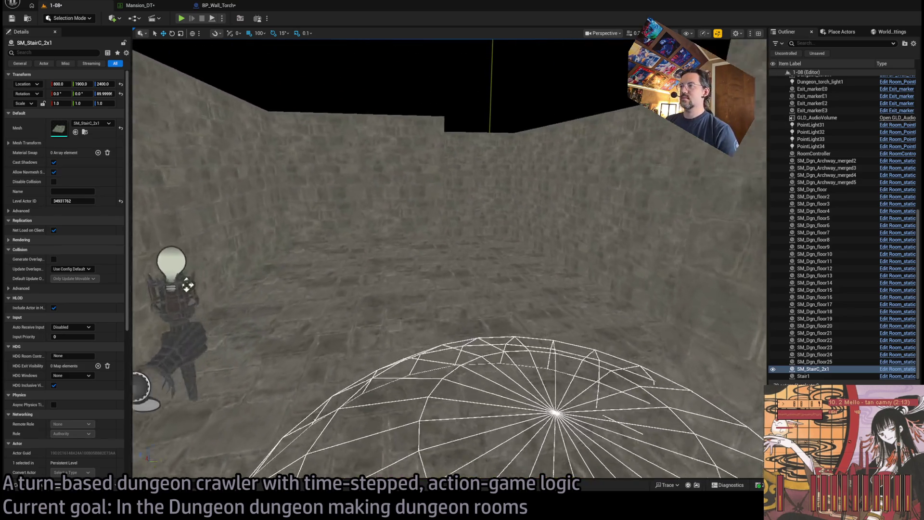
{"action": "scroll", "coordinate": [449, 258], "scroll_direction": "down", "scroll_amount": 6}
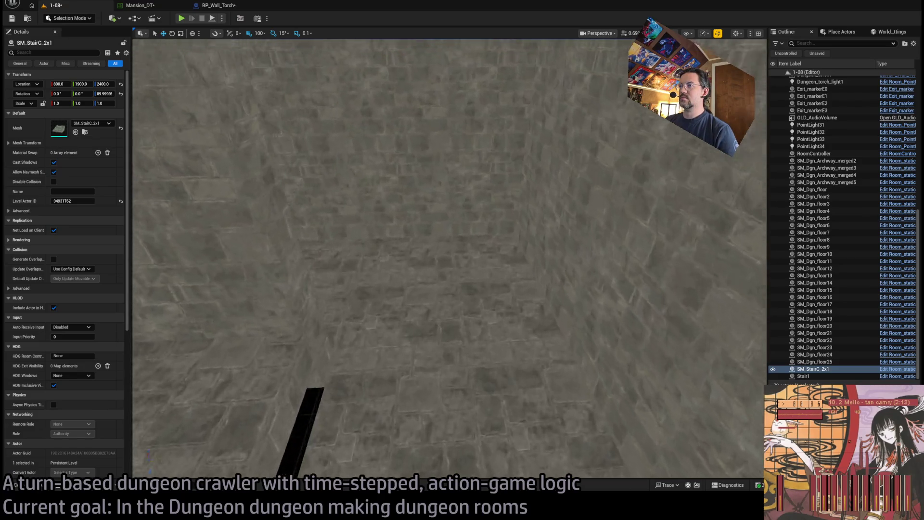
{"action": "scroll", "coordinate": [555, 269], "scroll_direction": "up", "scroll_amount": 5}
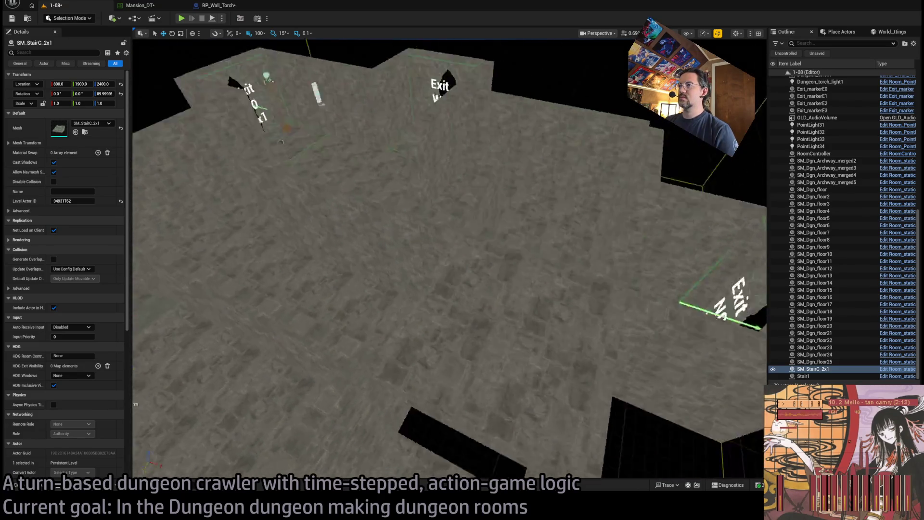
{"action": "scroll", "coordinate": [556, 270], "scroll_direction": "down", "scroll_amount": 3}
{"action": "scroll", "coordinate": [555, 270], "scroll_direction": "up", "scroll_amount": 4}
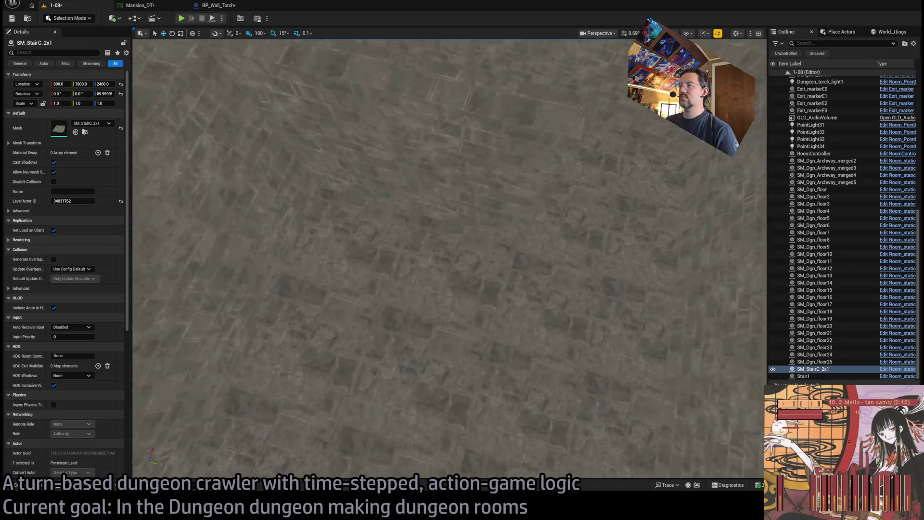
{"action": "scroll", "coordinate": [555, 269], "scroll_direction": "down", "scroll_amount": 4}
{"action": "scroll", "coordinate": [555, 270], "scroll_direction": "up", "scroll_amount": 4}
{"action": "scroll", "coordinate": [561, 270], "scroll_direction": "down", "scroll_amount": 3}
{"action": "left_click", "coordinate": [561, 270]}
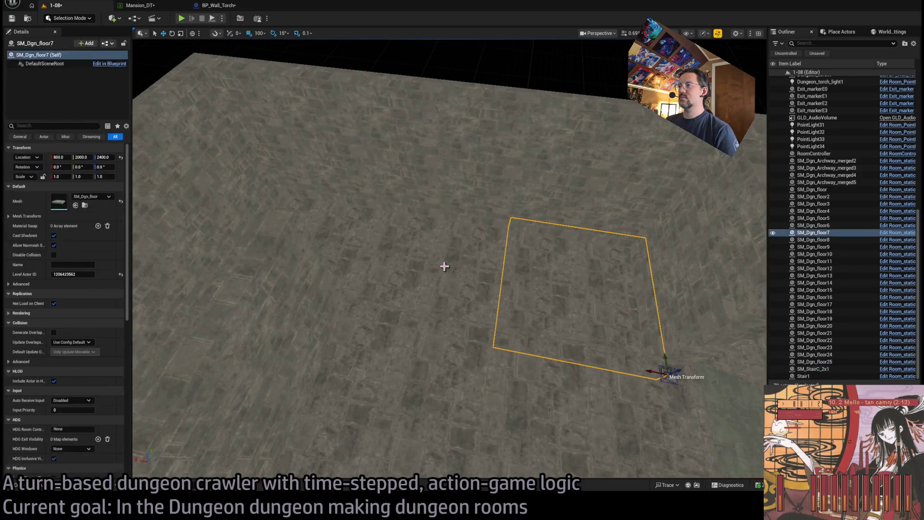
{"action": "left_click", "coordinate": [443, 264], "text": "ctrl"}
{"action": "key", "text": "f"}
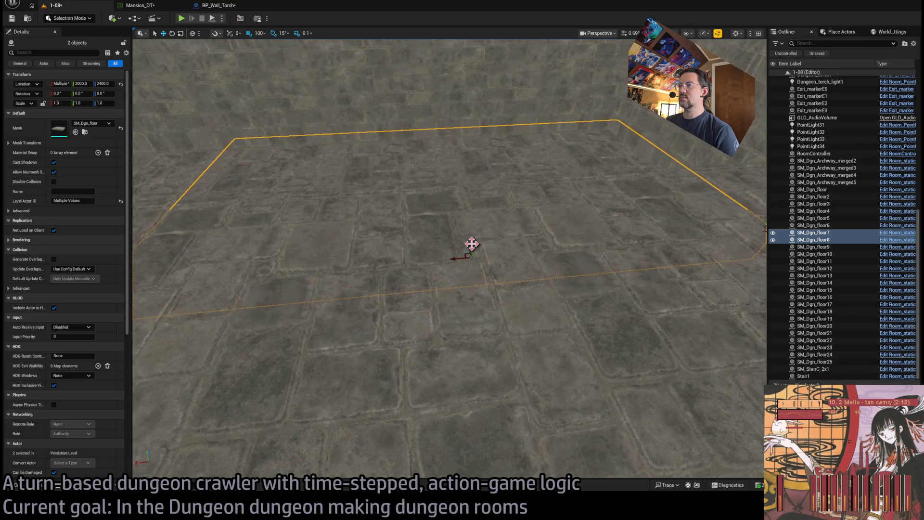
{"action": "mouse_move", "coordinate": [477, 174]}
{"action": "left_mouse_down"}
{"action": "mouse_move", "coordinate": [505, 159]}
{"action": "mouse_move", "coordinate": [516, 336]}
{"action": "mouse_move", "coordinate": [526, 305]}
{"action": "left_mouse_up"}
Duplicate SM_StairC_2x1 and Stair1 as SM_StairC_2x2 and Stair2 at X 1400.
{"action": "left_click", "coordinate": [481, 365]}
{"action": "left_click", "coordinate": [452, 374], "text": "ctrl"}
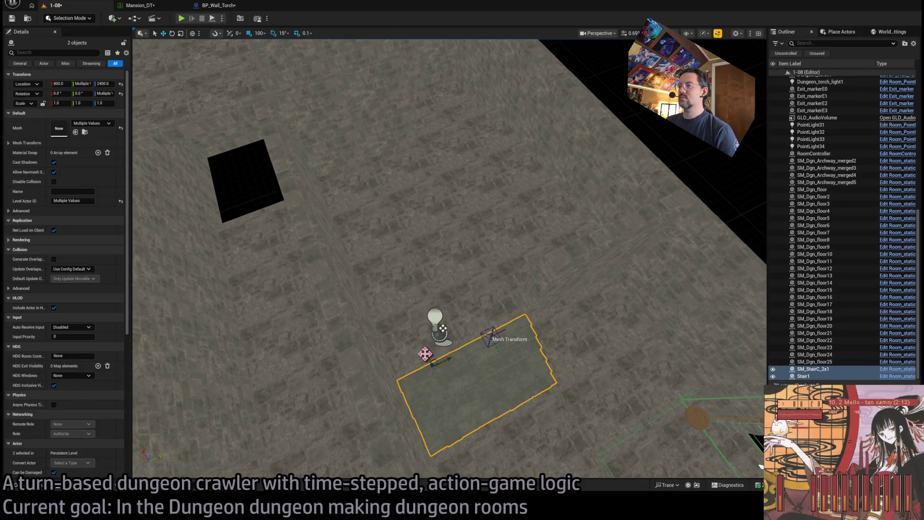
{"action": "left_click_drag", "start_coordinate": [436, 358], "coordinate": [447, 180], "text": "alt"}
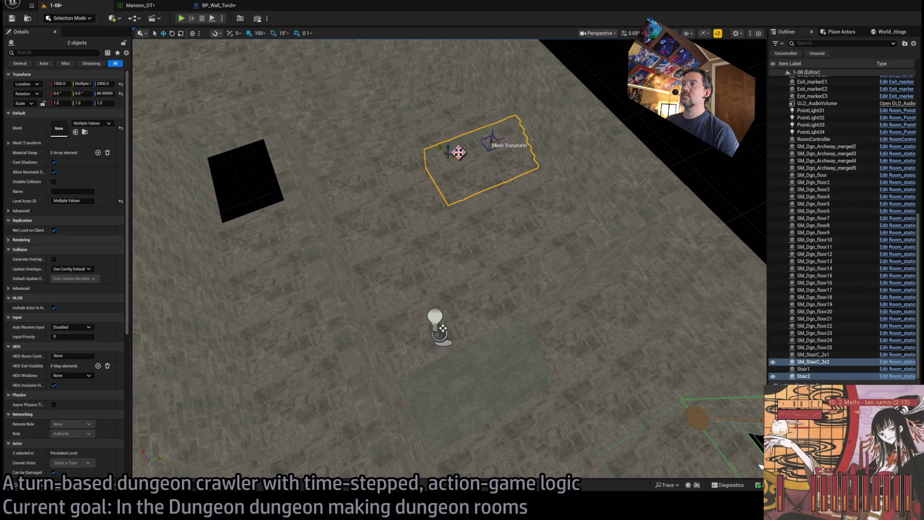
{"action": "left_click_drag", "start_coordinate": [442, 328], "coordinate": [457, 138]}
{"action": "mouse_move", "coordinate": [441, 194]}
{"action": "left_mouse_down"}
{"action": "mouse_move", "coordinate": [490, 244]}
{"action": "mouse_move", "coordinate": [453, 270]}
{"action": "left_mouse_up"}
Duplicate the SM_StairC_2x2 and Stair2 pair into the floor opening as SM_StairC_2x3 and Stair3.
{"action": "left_click", "coordinate": [462, 260]}
{"action": "key", "text": "f"}
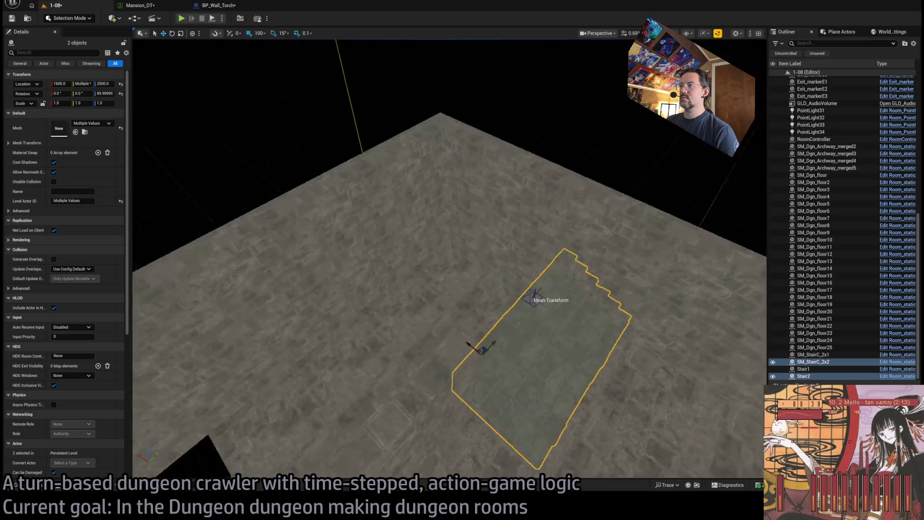
{"action": "mouse_move", "coordinate": [554, 366]}
{"action": "left_mouse_down"}
{"action": "mouse_move", "coordinate": [432, 198]}
{"action": "mouse_move", "coordinate": [368, 243]}
{"action": "left_mouse_up"}
{"action": "left_click", "coordinate": [368, 243]}
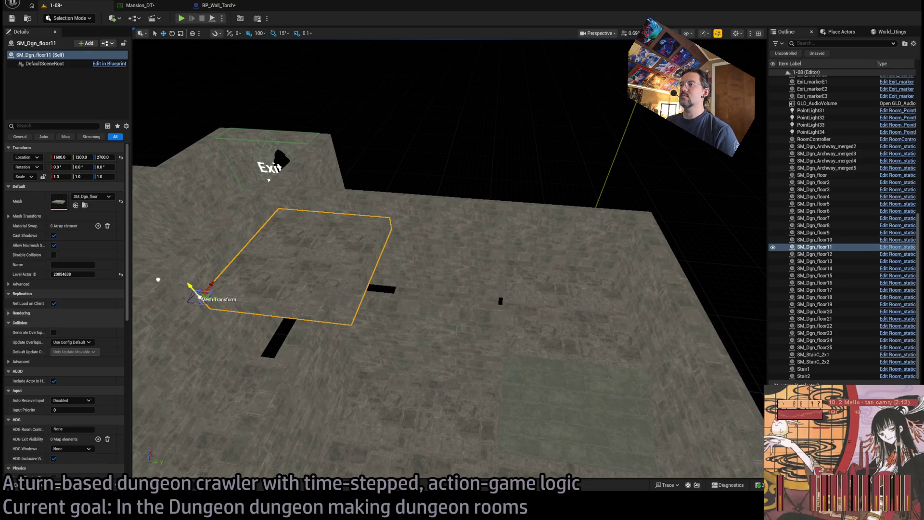
{"action": "left_click", "coordinate": [435, 298]}
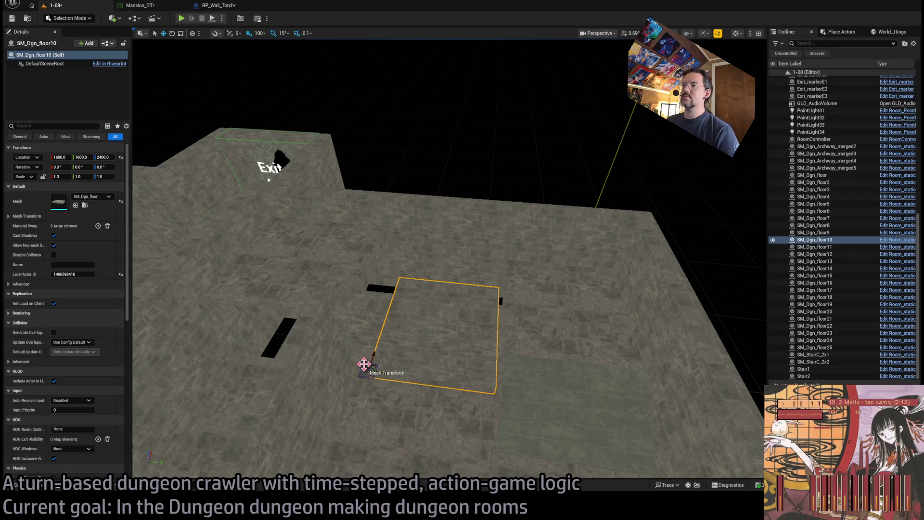
{"action": "left_click_drag", "start_coordinate": [448, 329], "coordinate": [421, 284]}
{"action": "left_click", "coordinate": [174, 115]}
{"action": "left_click_drag", "start_coordinate": [175, 115], "coordinate": [224, 118]}
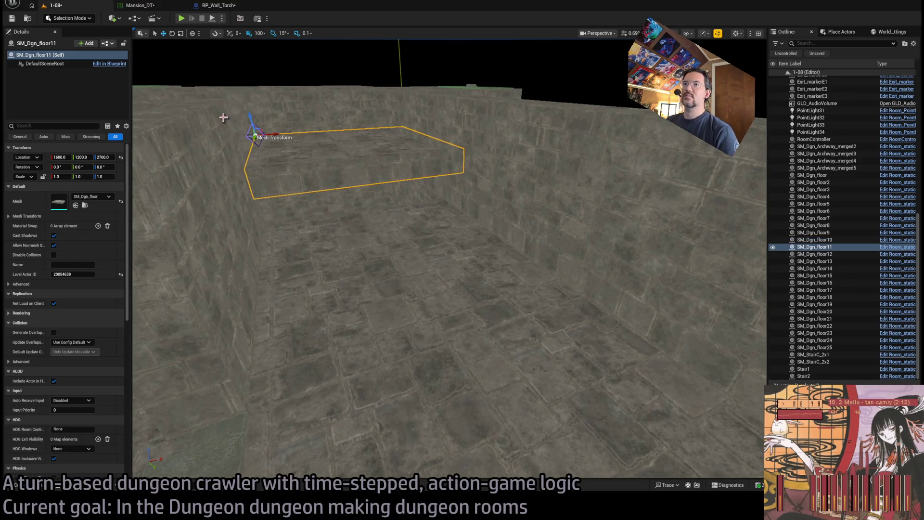
{"action": "mouse_move", "coordinate": [482, 274]}
{"action": "left_mouse_down"}
{"action": "mouse_move", "coordinate": [486, 202]}
{"action": "mouse_move", "coordinate": [476, 275]}
{"action": "mouse_move", "coordinate": [487, 295]}
{"action": "mouse_move", "coordinate": [481, 269]}
{"action": "left_mouse_up"}
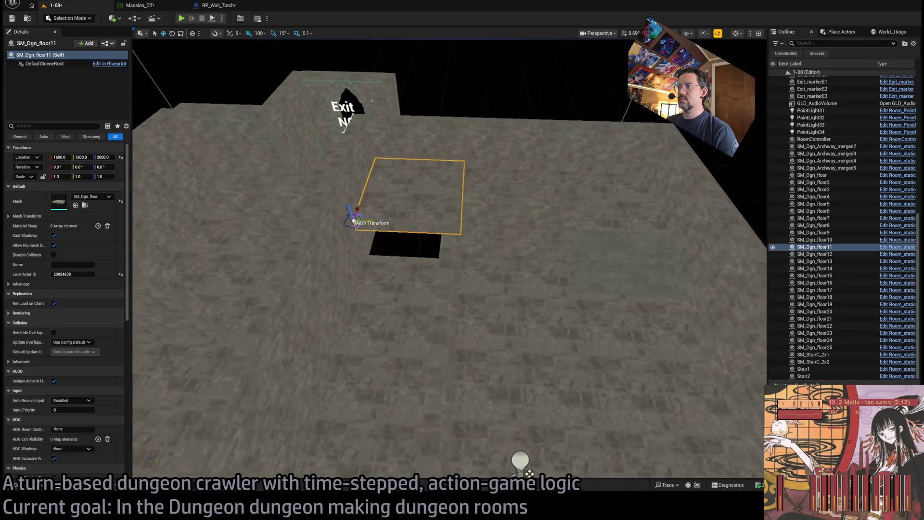
{"action": "left_click", "coordinate": [623, 307]}
{"action": "left_click_drag", "start_coordinate": [609, 253], "coordinate": [408, 245]}
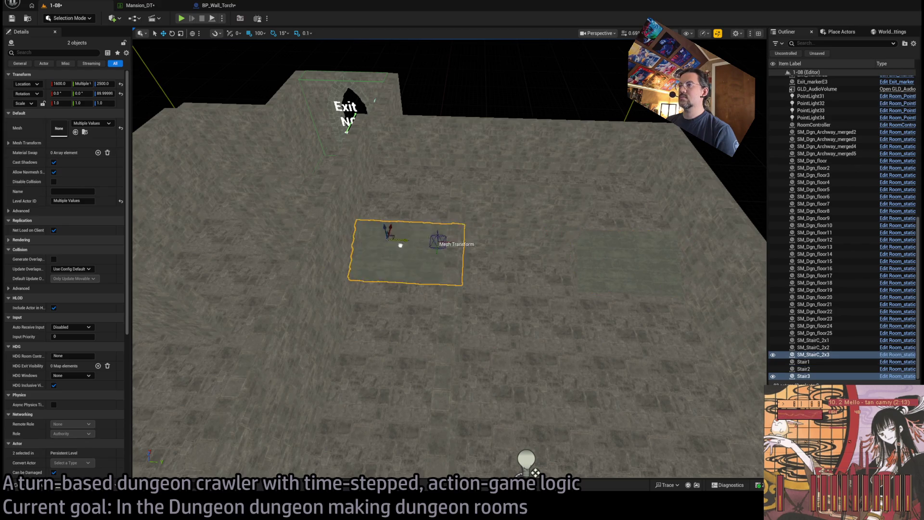
Nudge SM_StairC_2x3 to Y 1490.
{"action": "key", "text": "f"}
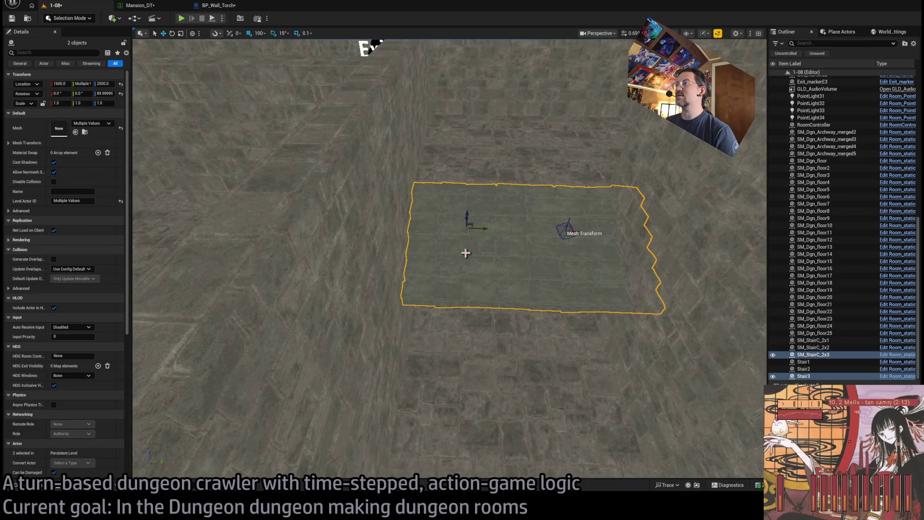
{"action": "left_click", "coordinate": [561, 273]}
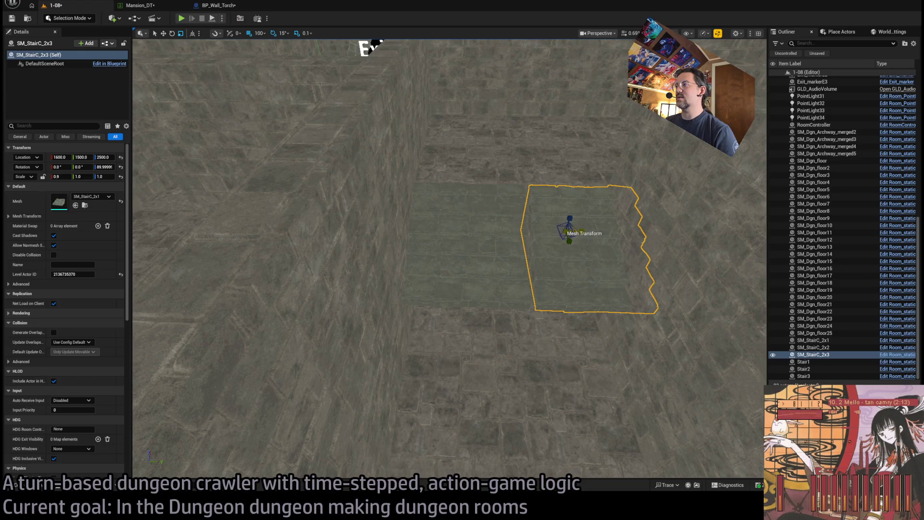
{"action": "key", "text": "f"}
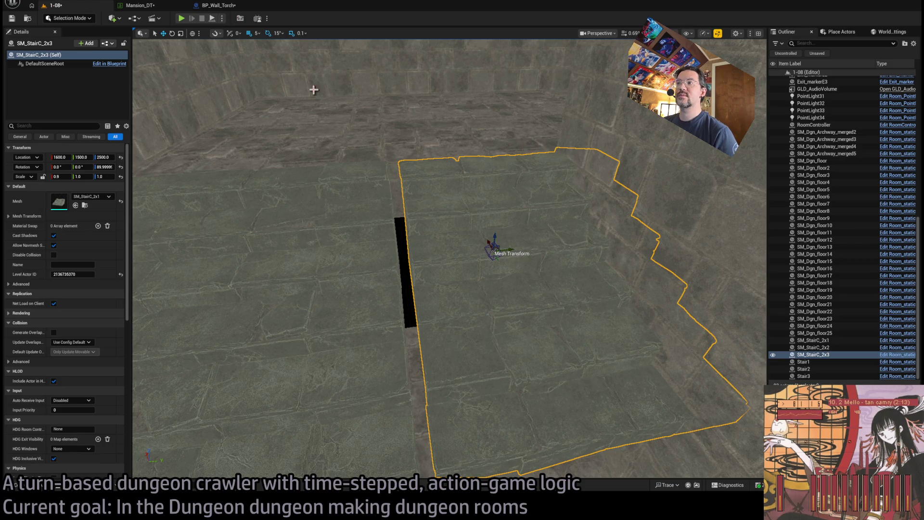
{"action": "left_click_drag", "start_coordinate": [515, 252], "coordinate": [495, 242]}
{"action": "scroll", "coordinate": [501, 243], "scroll_direction": "down", "scroll_amount": 5}
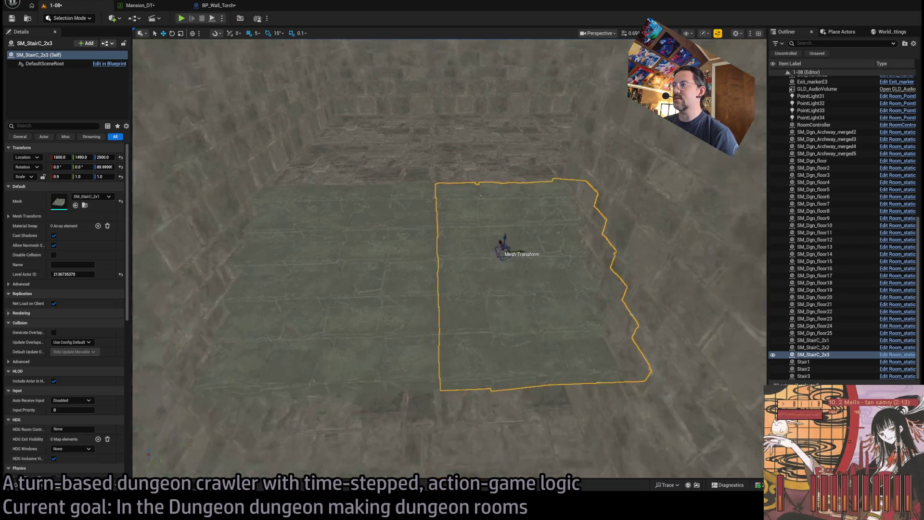
Duplicate SM_StairC_2x3 and Stair3 as SM_StairC_2x4 and Stair4 at X 1400.
{"action": "left_click", "coordinate": [437, 284], "text": "ctrl"}
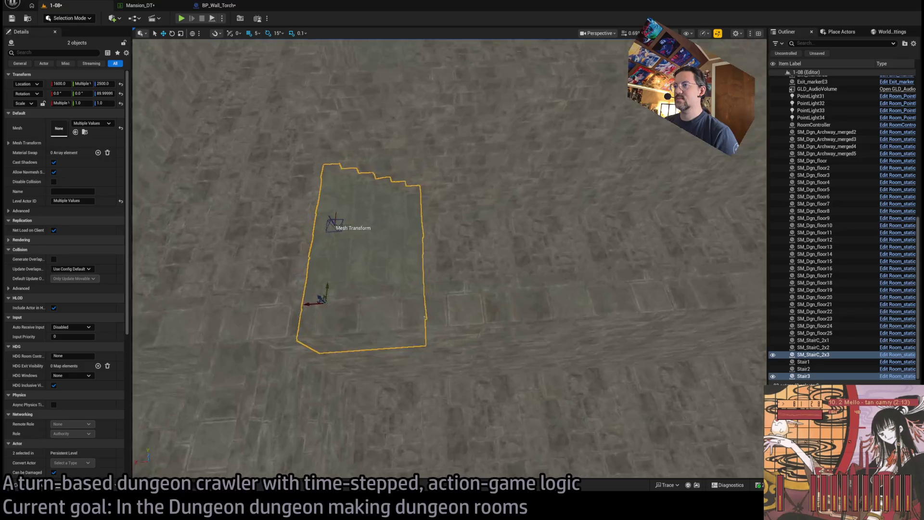
{"action": "left_click_drag", "start_coordinate": [341, 276], "coordinate": [341, 275]}
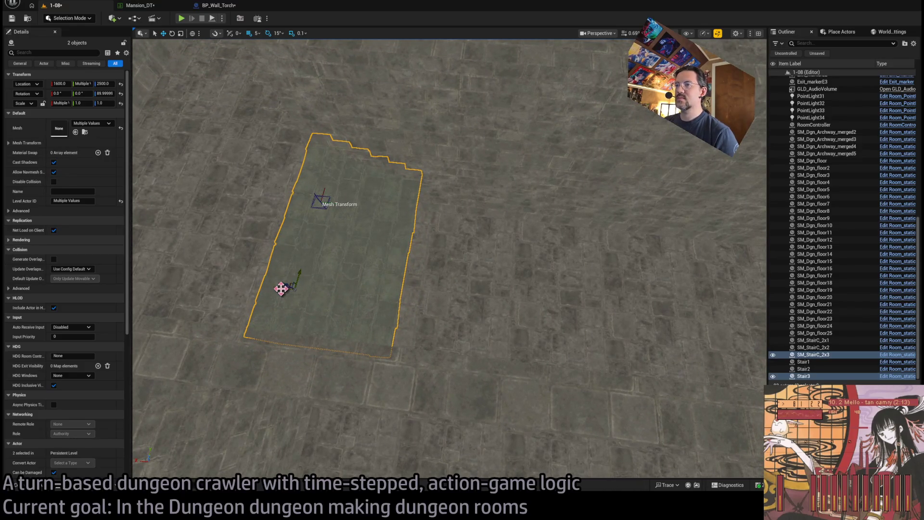
{"action": "left_click_drag", "start_coordinate": [280, 288], "coordinate": [422, 299]}
{"action": "key", "text": "ctrl+z"}
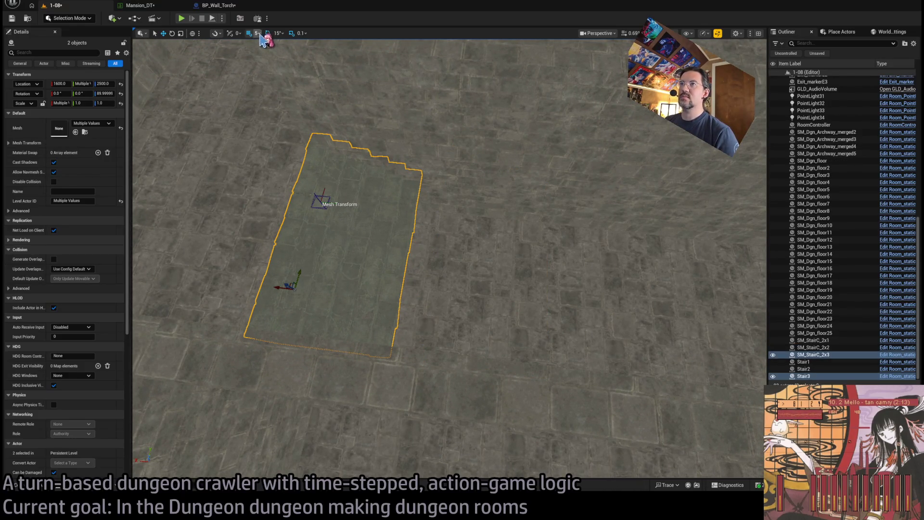
{"action": "mouse_move", "coordinate": [280, 287]}
{"action": "left_mouse_down", "text": "alt"}
{"action": "mouse_move", "coordinate": [402, 309]}
{"action": "mouse_move", "coordinate": [340, 223]}
{"action": "mouse_move", "coordinate": [339, 276]}
{"action": "mouse_move", "coordinate": [351, 269]}
{"action": "left_mouse_up", "text": "alt"}
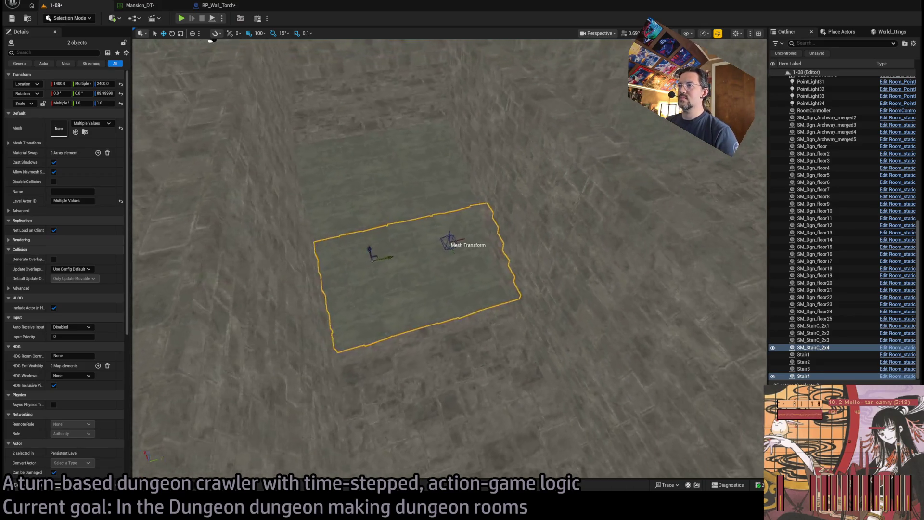
Slide the new stair pair along X toward 900.
{"action": "mouse_move", "coordinate": [448, 260]}
{"action": "left_mouse_down"}
{"action": "mouse_move", "coordinate": [423, 241]}
{"action": "mouse_move", "coordinate": [453, 259]}
{"action": "mouse_move", "coordinate": [433, 240]}
{"action": "mouse_move", "coordinate": [418, 250]}
{"action": "left_mouse_up"}
{"action": "left_click_drag", "start_coordinate": [340, 320], "coordinate": [493, 321]}
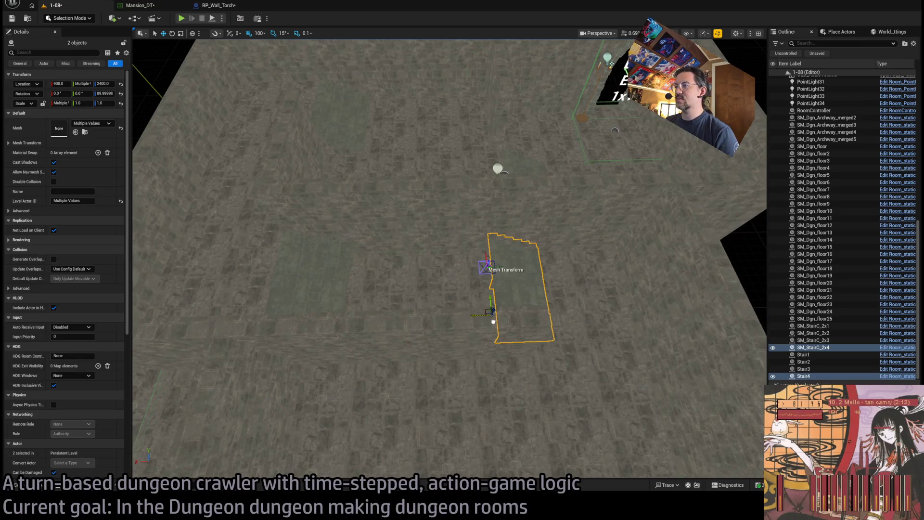
{"action": "left_click", "coordinate": [416, 309]}
{"action": "mouse_move", "coordinate": [417, 309]}
{"action": "left_mouse_down"}
{"action": "mouse_move", "coordinate": [380, 287]}
{"action": "mouse_move", "coordinate": [447, 301]}
{"action": "left_mouse_up"}
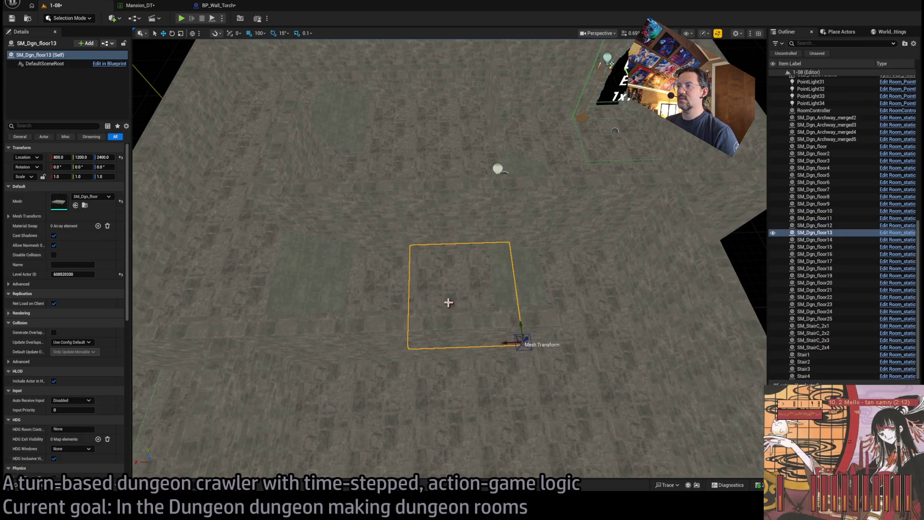
Delete floor tile SM_Dgn_floor12.
{"action": "left_click", "coordinate": [361, 296]}
{"action": "scroll", "coordinate": [467, 319], "scroll_direction": "up", "scroll_amount": 5}
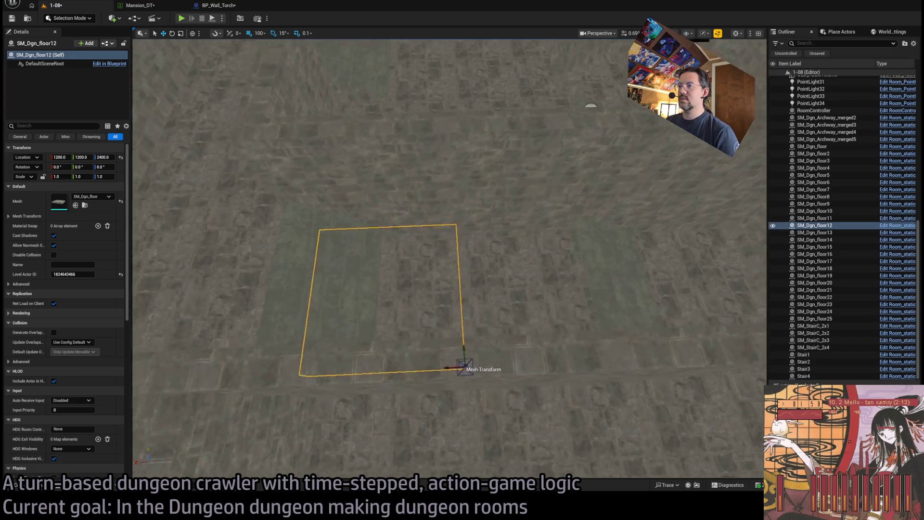
{"action": "scroll", "coordinate": [501, 321], "scroll_direction": "down", "scroll_amount": 2}
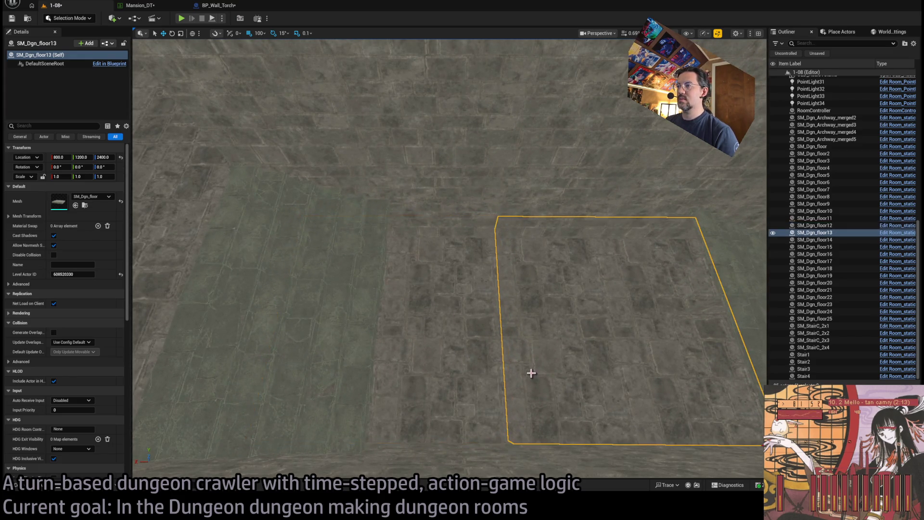
{"action": "key", "text": "Delete"}
Select Stair4 together with SM_StairC_2x4 and frame them in view.
{"action": "left_click", "coordinate": [625, 381]}
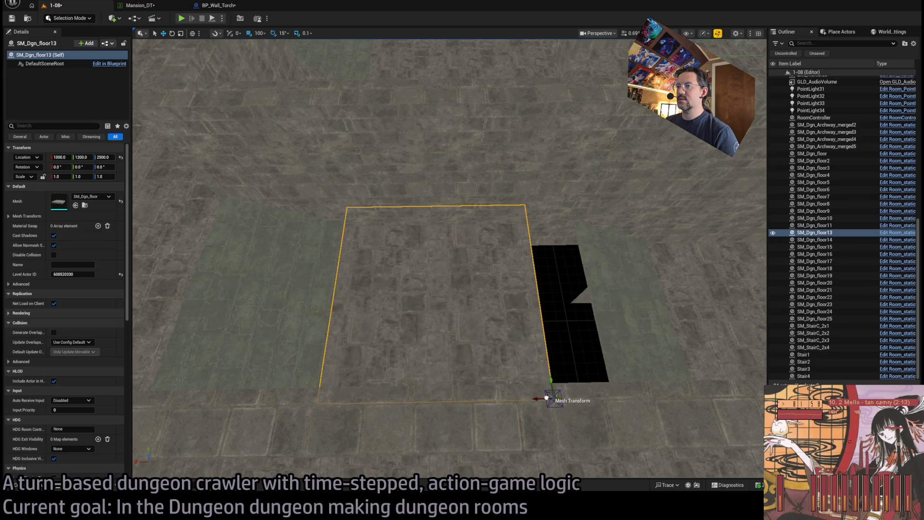
{"action": "left_click", "coordinate": [612, 355]}
{"action": "left_click", "coordinate": [608, 266], "text": "ctrl"}
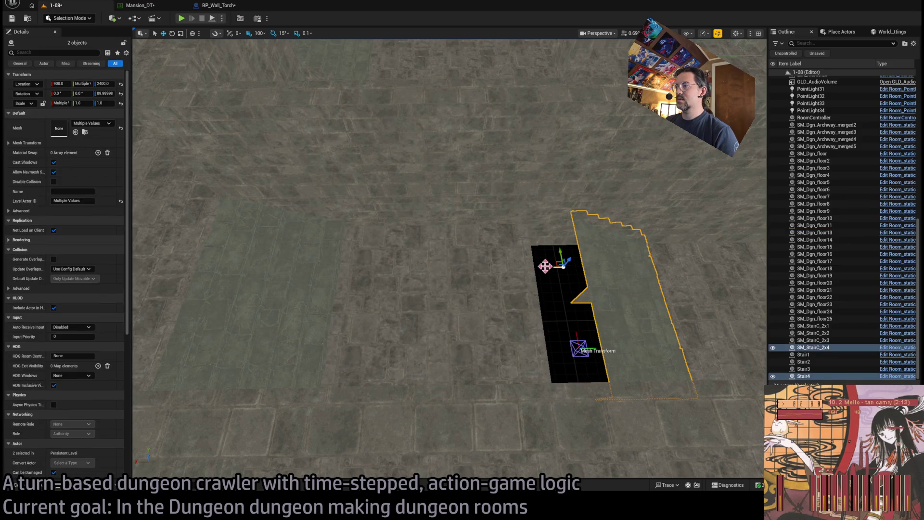
{"action": "key", "text": "f"}
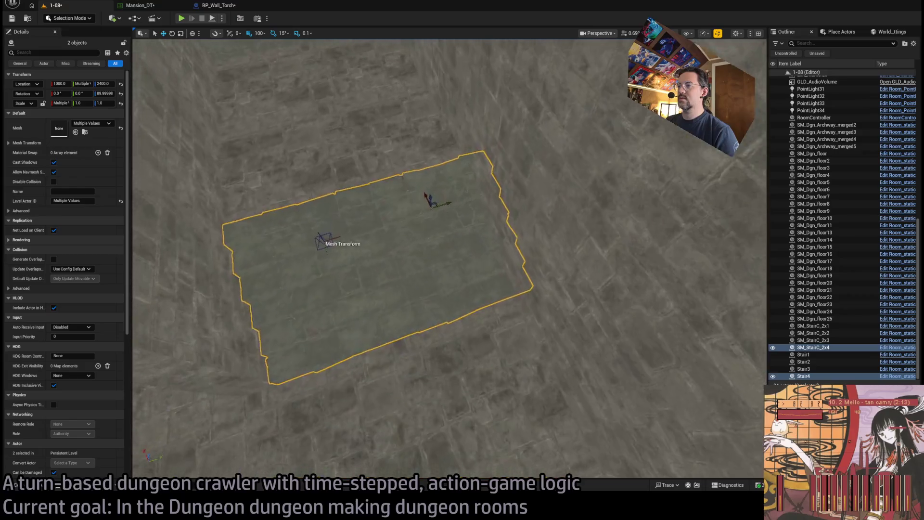
{"action": "mouse_move", "coordinate": [448, 260]}
{"action": "left_mouse_down"}
{"action": "mouse_move", "coordinate": [433, 241]}
{"action": "mouse_move", "coordinate": [395, 260]}
{"action": "mouse_move", "coordinate": [365, 241]}
{"action": "mouse_move", "coordinate": [365, 250]}
{"action": "mouse_move", "coordinate": [375, 246]}
{"action": "mouse_move", "coordinate": [365, 255]}
{"action": "mouse_move", "coordinate": [385, 236]}
{"action": "mouse_move", "coordinate": [370, 243]}
{"action": "left_mouse_up"}
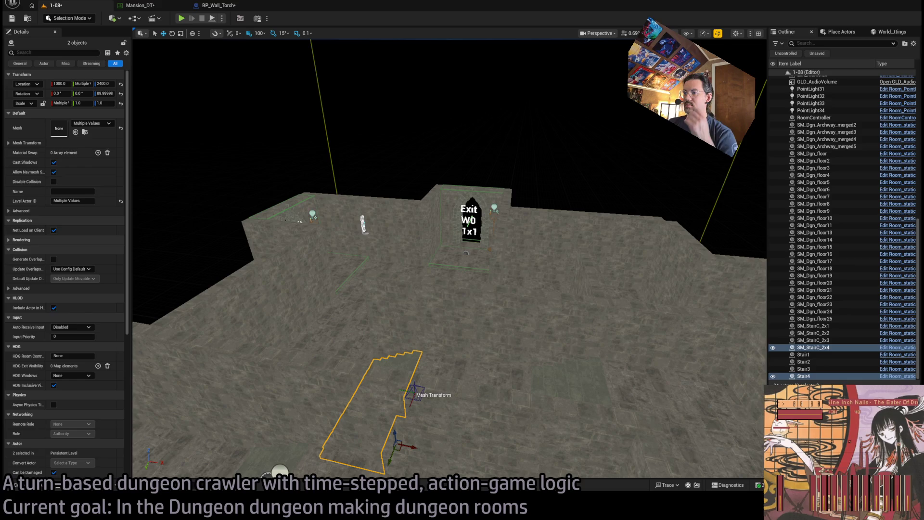
{"action": "key", "text": "w"}
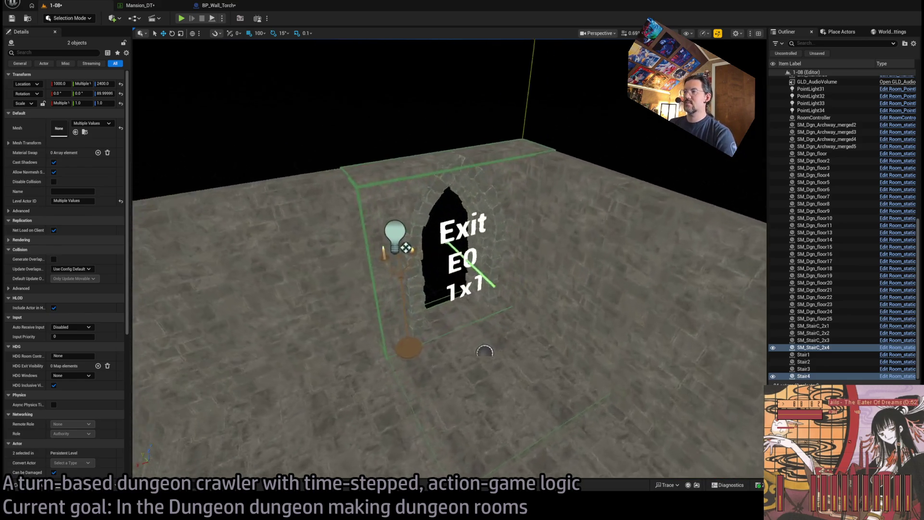
{"action": "key", "text": "s"}
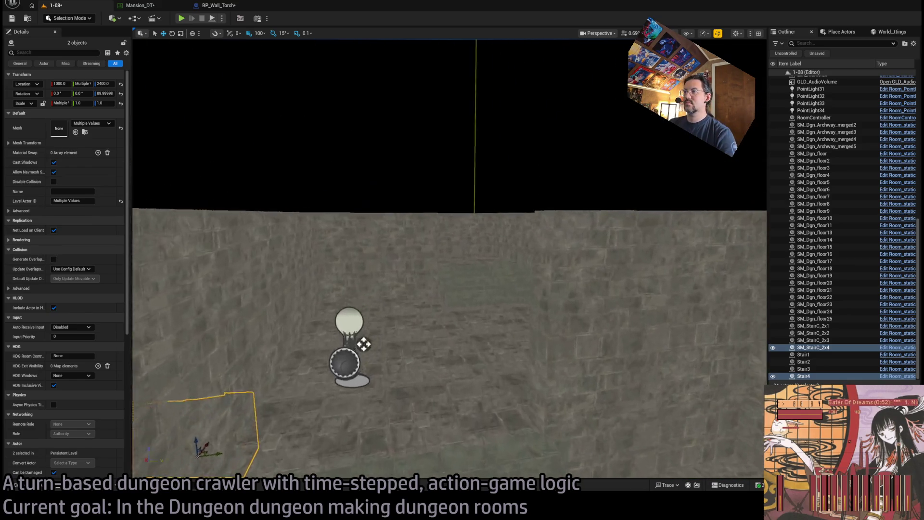
{"action": "key", "text": "w"}
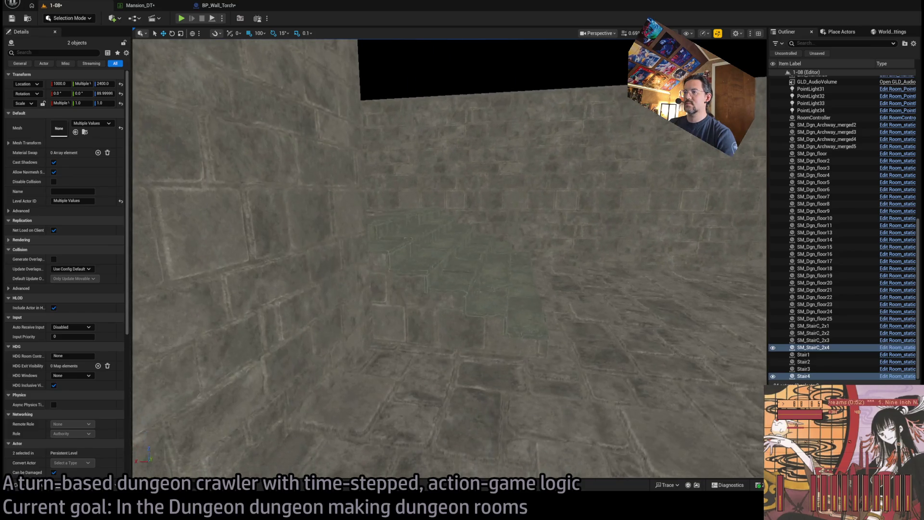
{"action": "key", "text": "s"}
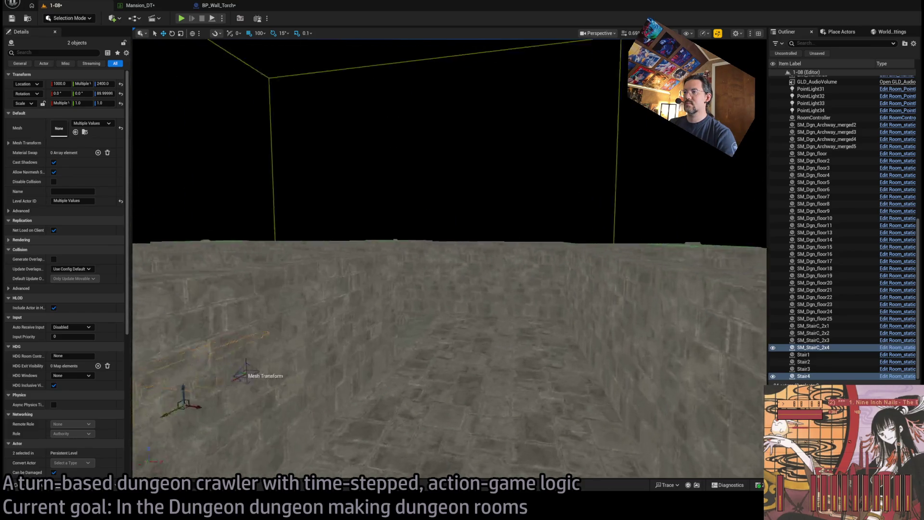
{"action": "key", "text": "w"}
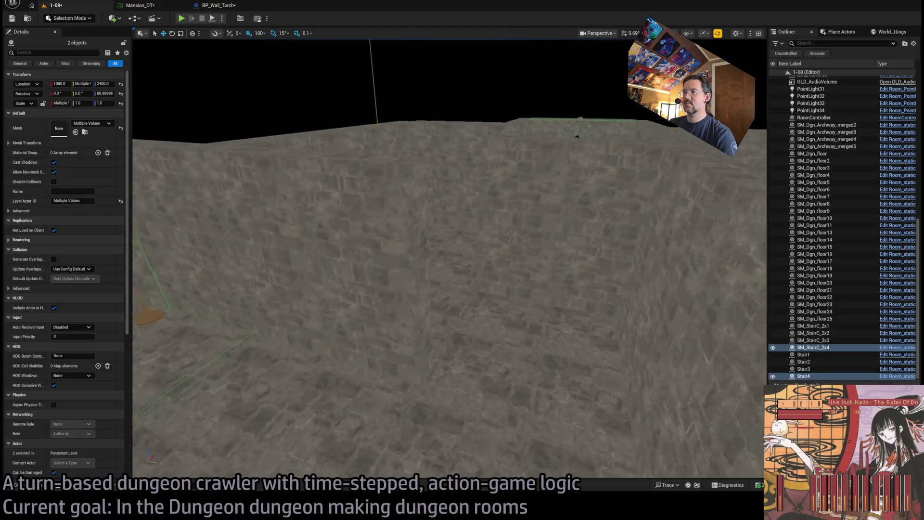
{"action": "key", "text": "s"}
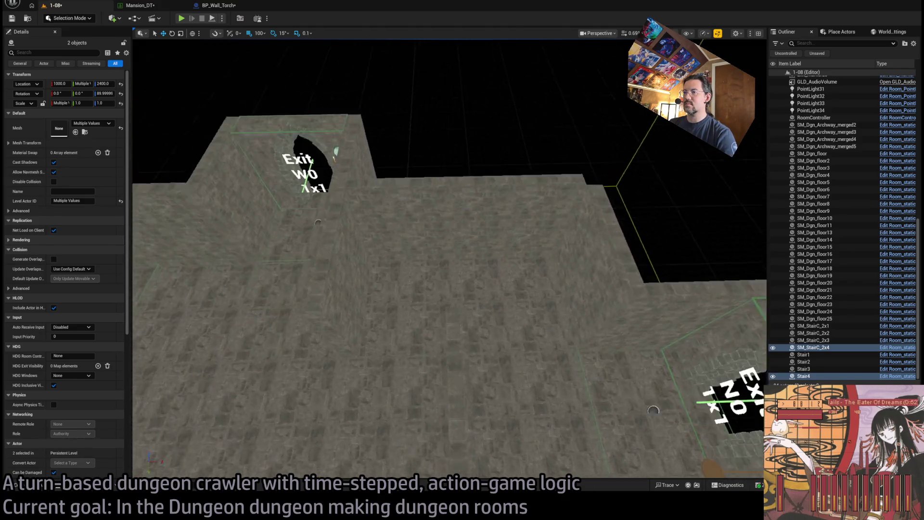
{"action": "key", "text": "w"}
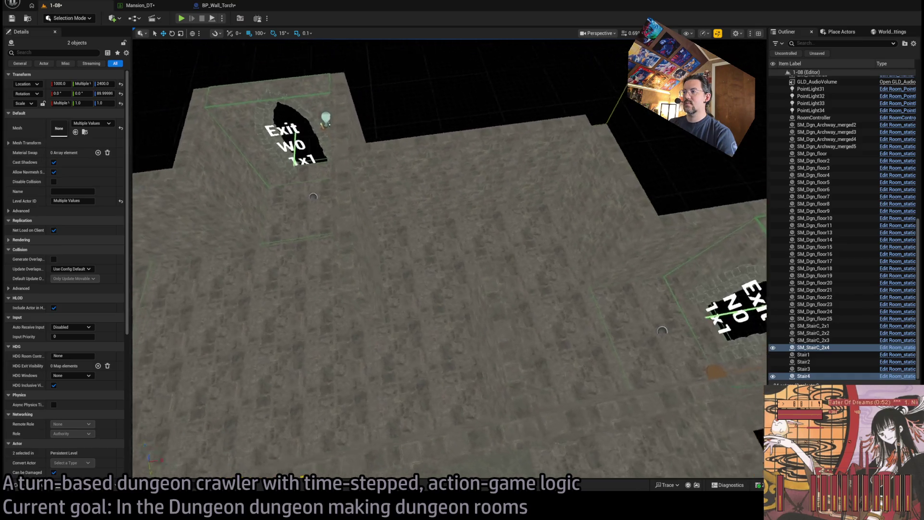
{"action": "key", "text": "w"}
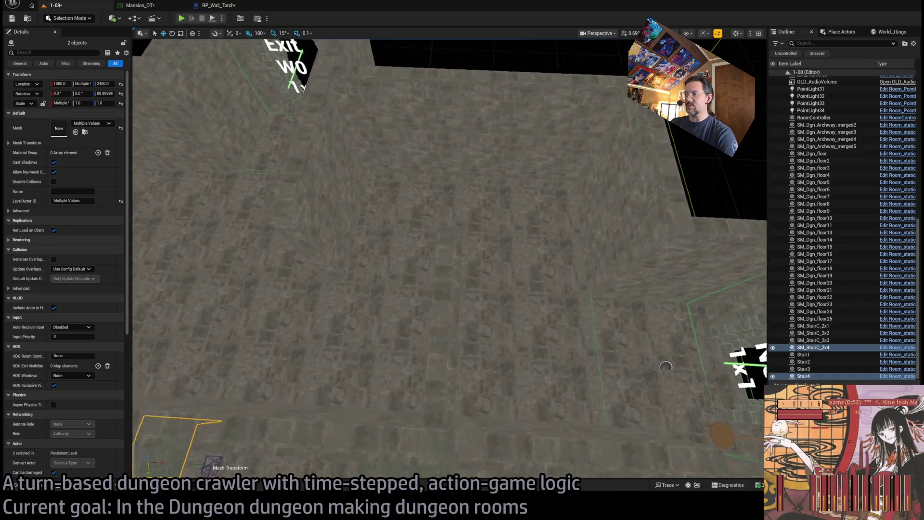
{"action": "key", "text": "s"}
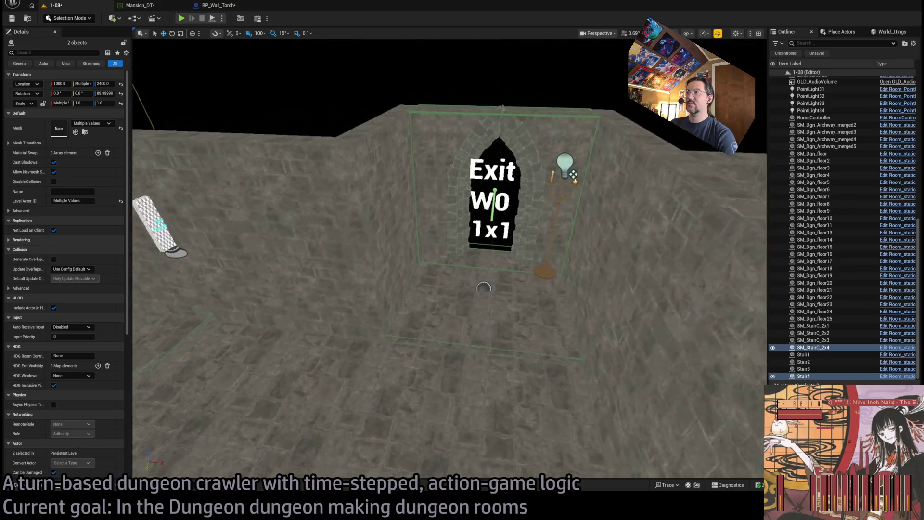
{"action": "key", "text": "s"}
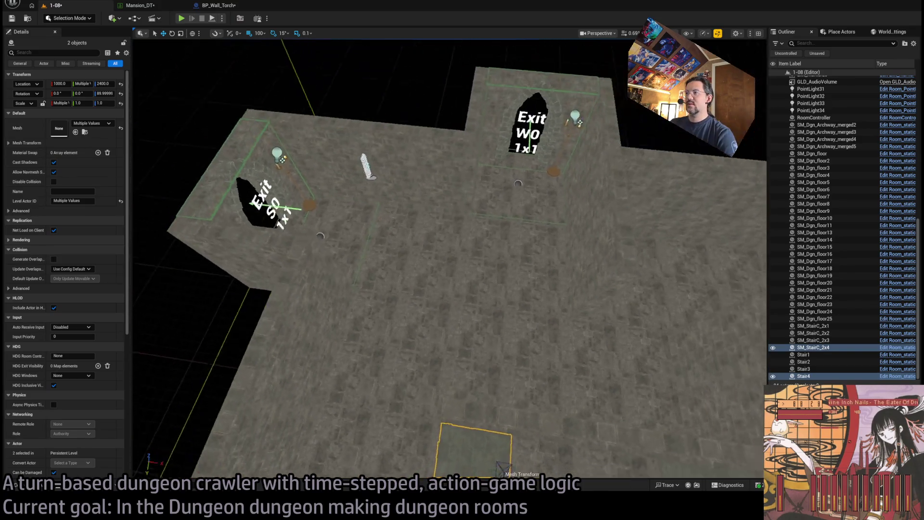
{"action": "key", "text": "w"}
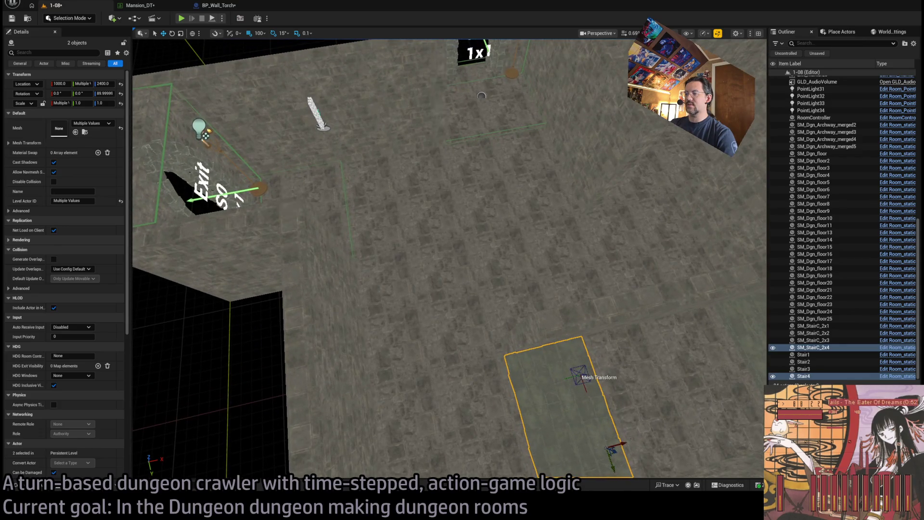
Raise floor tiles SM_Dgn_floor15–18 and floor21–24 to Z 2500.
{"action": "left_click", "coordinate": [458, 289]}
{"action": "left_click", "coordinate": [433, 259], "text": "ctrl"}
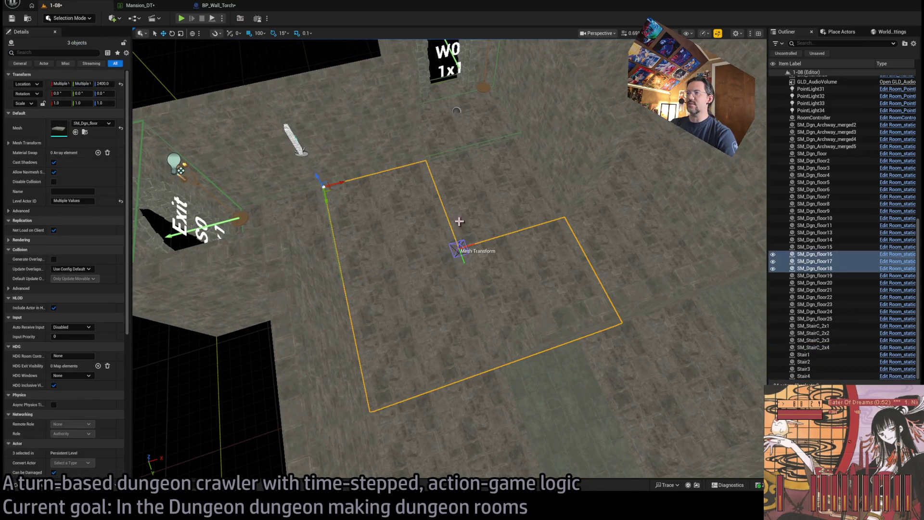
{"action": "left_click", "coordinate": [434, 269], "text": "ctrl"}
{"action": "key", "text": "w"}
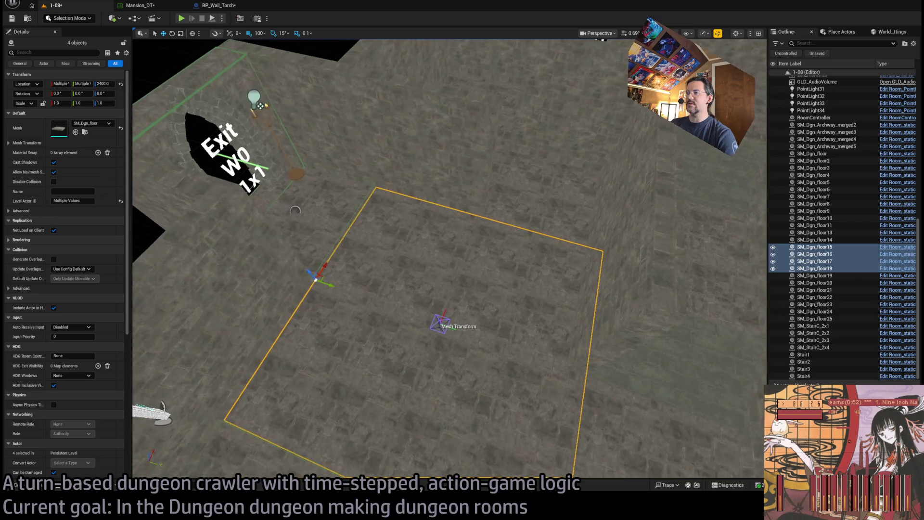
{"action": "key", "text": "s"}
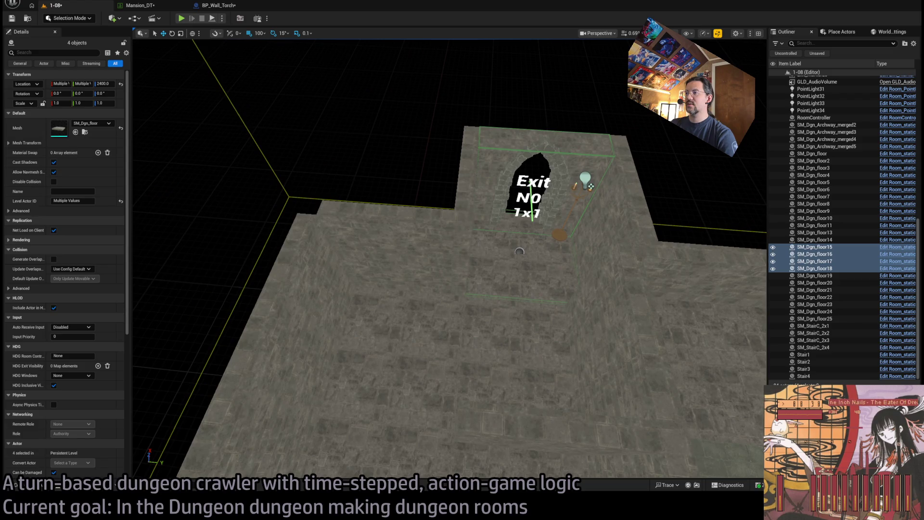
{"action": "left_click", "coordinate": [453, 265], "text": "ctrl"}
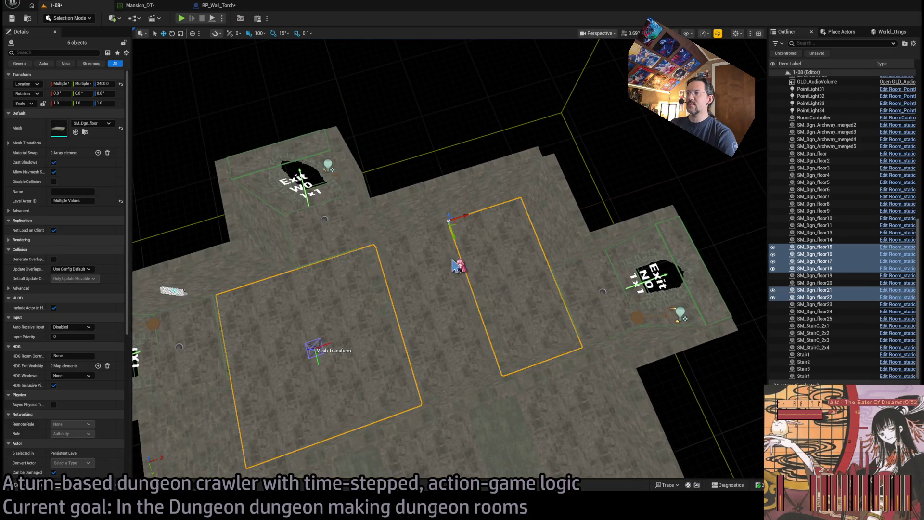
{"action": "left_click", "coordinate": [454, 266], "text": "ctrl"}
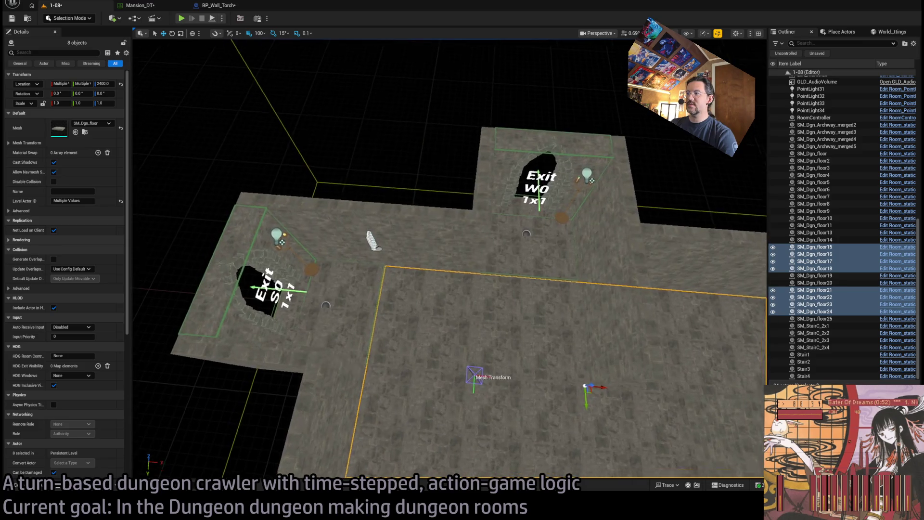
Select the two stair pieces on the floor.
{"action": "key", "text": "w"}
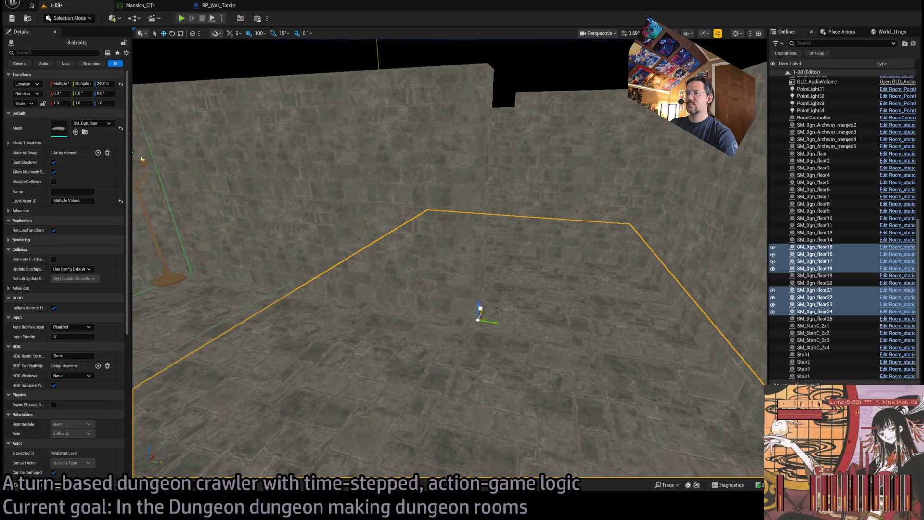
{"action": "scroll", "coordinate": [480, 308], "scroll_direction": "down", "scroll_amount": 1}
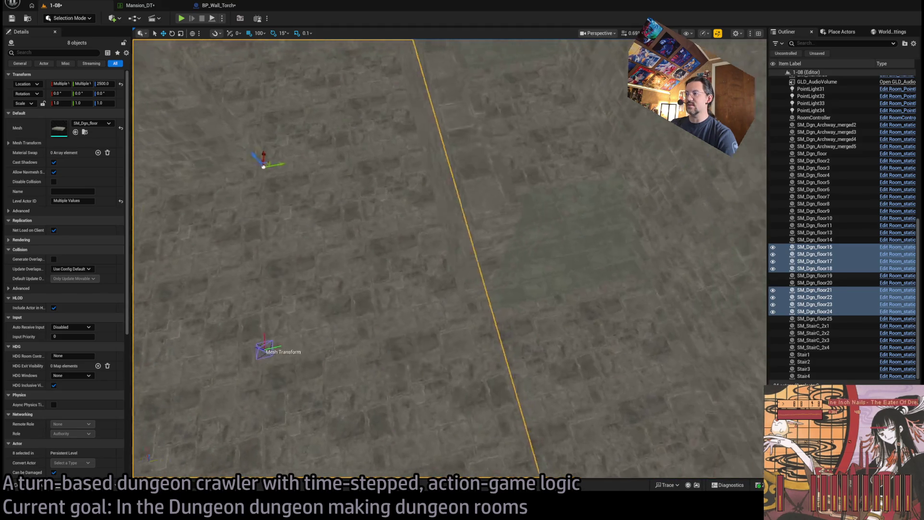
{"action": "left_click", "coordinate": [463, 281]}
{"action": "mouse_move", "coordinate": [462, 281]}
{"action": "left_mouse_down"}
{"action": "mouse_move", "coordinate": [463, 269]}
{"action": "mouse_move", "coordinate": [568, 272]}
{"action": "left_mouse_up"}
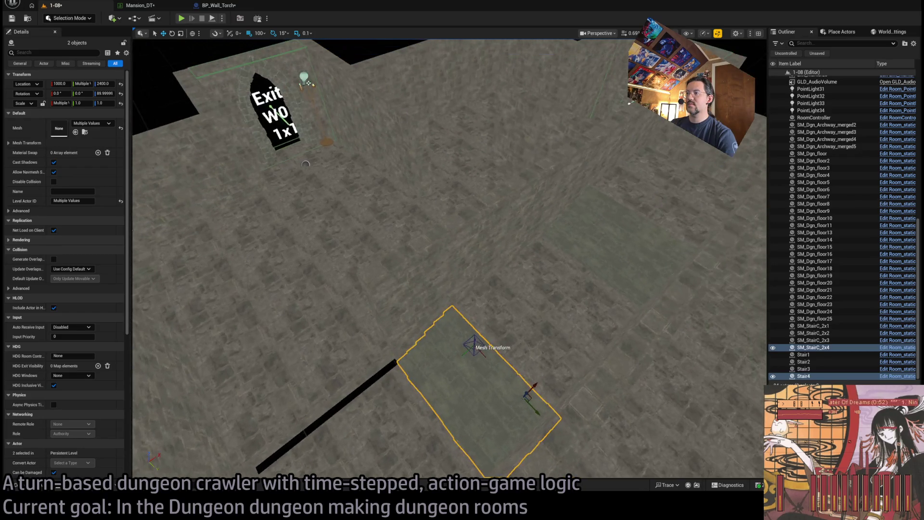
Delete the two stair pieces and raise SM_Dgn_floor14 to Z 2500.
{"action": "key", "text": "Delete"}
{"action": "left_click", "coordinate": [399, 393]}
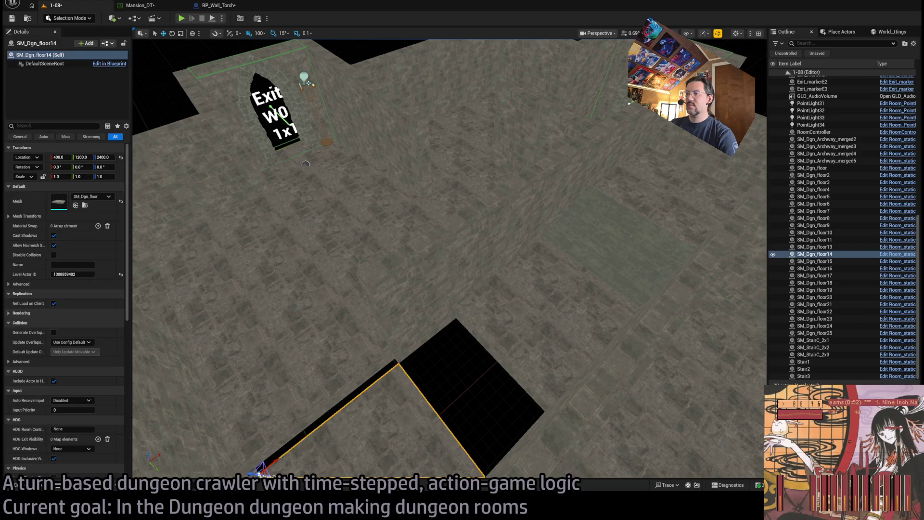
{"action": "key", "text": "f"}
{"action": "mouse_move", "coordinate": [342, 338]}
{"action": "left_mouse_down"}
{"action": "mouse_move", "coordinate": [294, 332]}
{"action": "mouse_move", "coordinate": [288, 347]}
{"action": "mouse_move", "coordinate": [289, 289]}
{"action": "mouse_move", "coordinate": [293, 308]}
{"action": "mouse_move", "coordinate": [308, 313]}
{"action": "mouse_move", "coordinate": [303, 280]}
{"action": "left_mouse_up"}
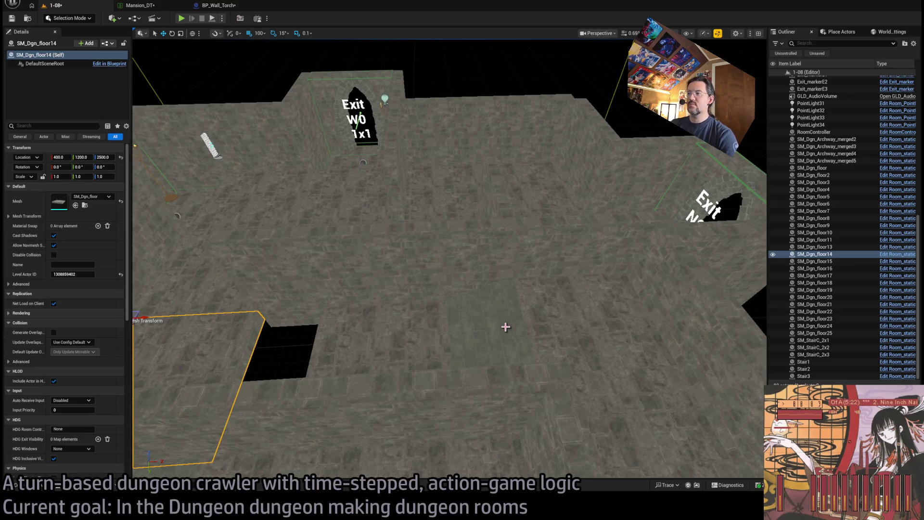
Raise floor tile SM_Dgn_floor11 to Z 2700.
{"action": "left_click", "coordinate": [601, 324]}
{"action": "key", "text": "f"}
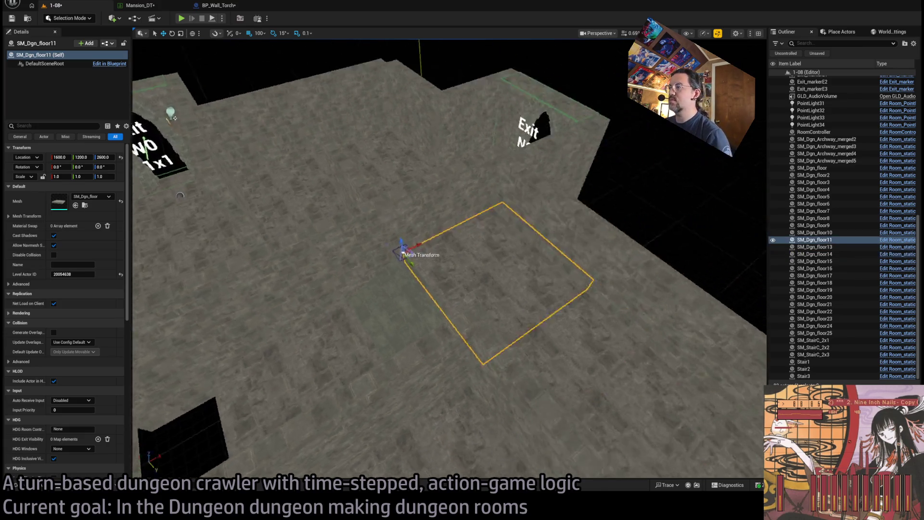
{"action": "scroll", "coordinate": [333, 259], "scroll_direction": "down", "scroll_amount": 6}
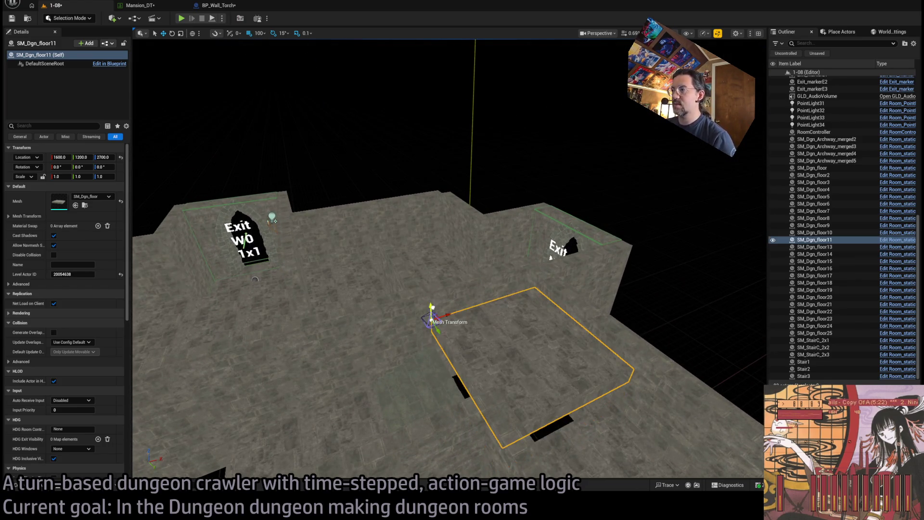
{"action": "left_click", "coordinate": [335, 372]}
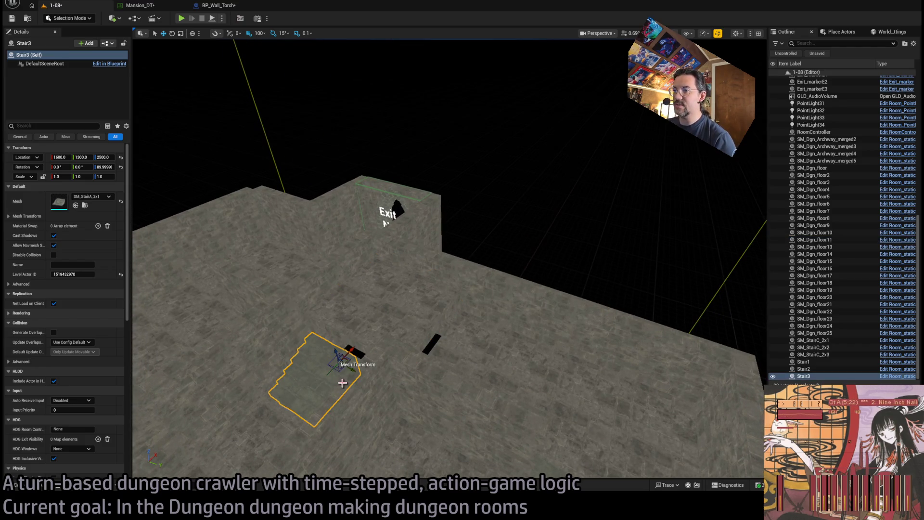
Rotate Stair3 and SM_StairC_2x3 to a new orientation.
{"action": "scroll", "coordinate": [341, 383], "scroll_direction": "up", "scroll_amount": 3}
{"action": "left_click", "coordinate": [428, 383], "text": "ctrl"}
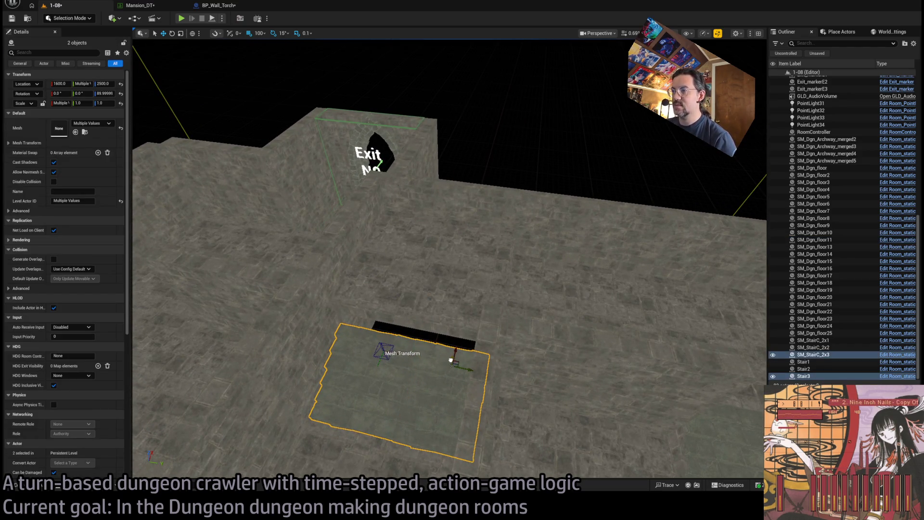
{"action": "key", "text": "e"}
{"action": "left_click_drag", "start_coordinate": [433, 308], "coordinate": [410, 295]}
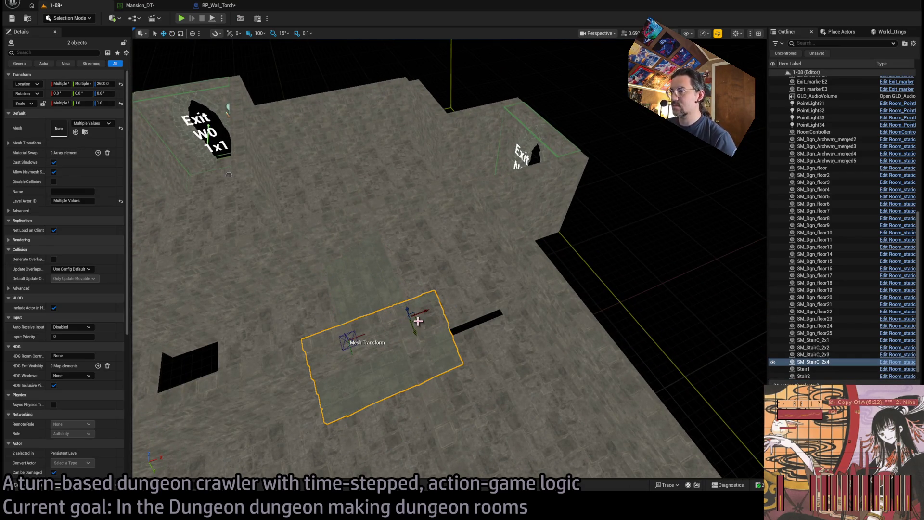
{"action": "left_click_drag", "start_coordinate": [509, 318], "coordinate": [481, 308]}
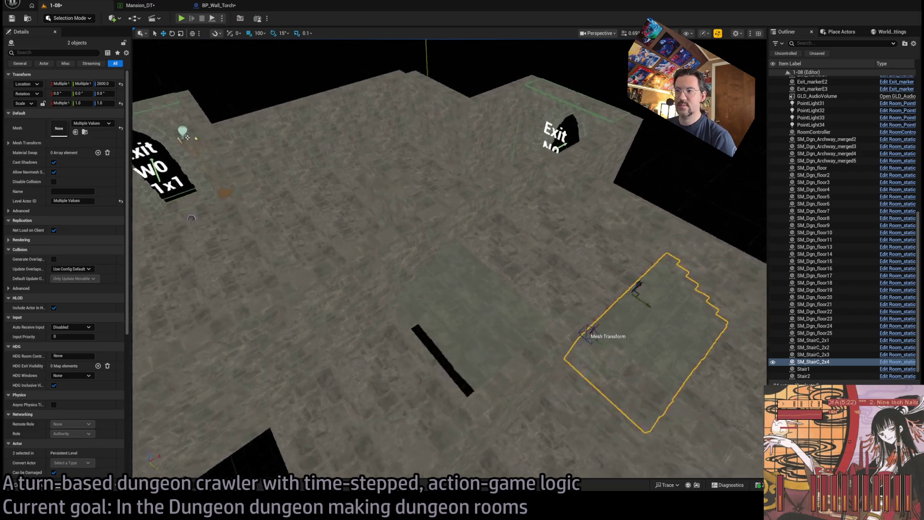
{"action": "scroll", "coordinate": [481, 307], "scroll_direction": "up", "scroll_amount": 3}
{"action": "scroll", "coordinate": [448, 260], "scroll_direction": "down", "scroll_amount": 3}
{"action": "mouse_move", "coordinate": [448, 259]}
{"action": "left_mouse_down"}
{"action": "mouse_move", "coordinate": [419, 255]}
{"action": "mouse_move", "coordinate": [437, 260]}
{"action": "mouse_move", "coordinate": [424, 260]}
{"action": "mouse_move", "coordinate": [433, 260]}
{"action": "mouse_move", "coordinate": [423, 262]}
{"action": "mouse_move", "coordinate": [418, 289]}
{"action": "mouse_move", "coordinate": [424, 260]}
{"action": "mouse_move", "coordinate": [456, 377]}
{"action": "left_mouse_up"}
Duplicate the SM_StairC_2x3 and Stair3 pair to X 1000 and lower the copy to Z 2500.
{"action": "left_click", "coordinate": [433, 316]}
{"action": "mouse_move", "coordinate": [499, 305]}
{"action": "left_mouse_down"}
{"action": "mouse_move", "coordinate": [442, 332]}
{"action": "mouse_move", "coordinate": [406, 301]}
{"action": "mouse_move", "coordinate": [443, 291]}
{"action": "mouse_move", "coordinate": [427, 268]}
{"action": "mouse_move", "coordinate": [474, 380]}
{"action": "mouse_move", "coordinate": [512, 419]}
{"action": "left_mouse_up"}
{"action": "left_click", "coordinate": [407, 301], "text": "ctrl"}
{"action": "left_click", "coordinate": [477, 391]}
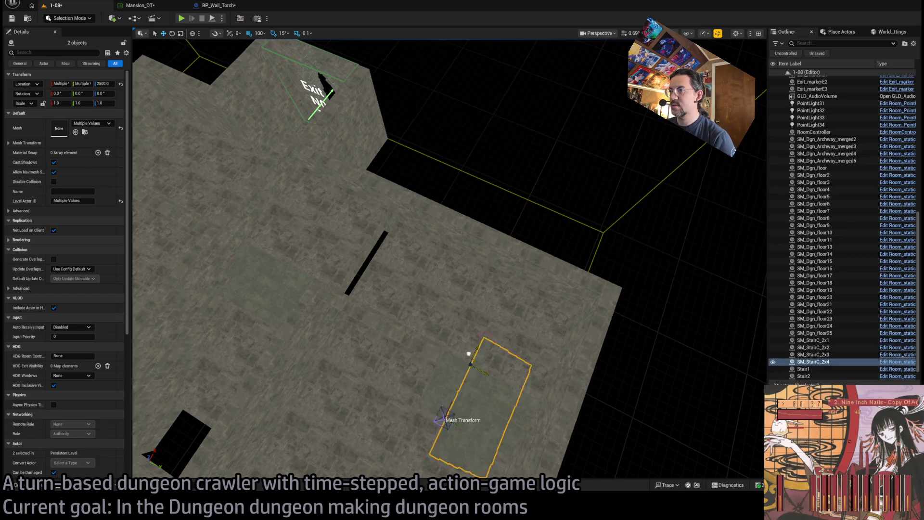
{"action": "mouse_move", "coordinate": [399, 244]}
{"action": "left_mouse_down"}
{"action": "mouse_move", "coordinate": [513, 369]}
{"action": "mouse_move", "coordinate": [498, 369]}
{"action": "mouse_move", "coordinate": [498, 336]}
{"action": "mouse_move", "coordinate": [520, 308]}
{"action": "mouse_move", "coordinate": [433, 345]}
{"action": "left_mouse_up"}
{"action": "left_click", "coordinate": [413, 398]}
{"action": "mouse_move", "coordinate": [300, 342]}
{"action": "left_mouse_down"}
{"action": "mouse_move", "coordinate": [541, 332]}
{"action": "mouse_move", "coordinate": [541, 308]}
{"action": "left_mouse_up"}
{"action": "left_click", "coordinate": [541, 333]}
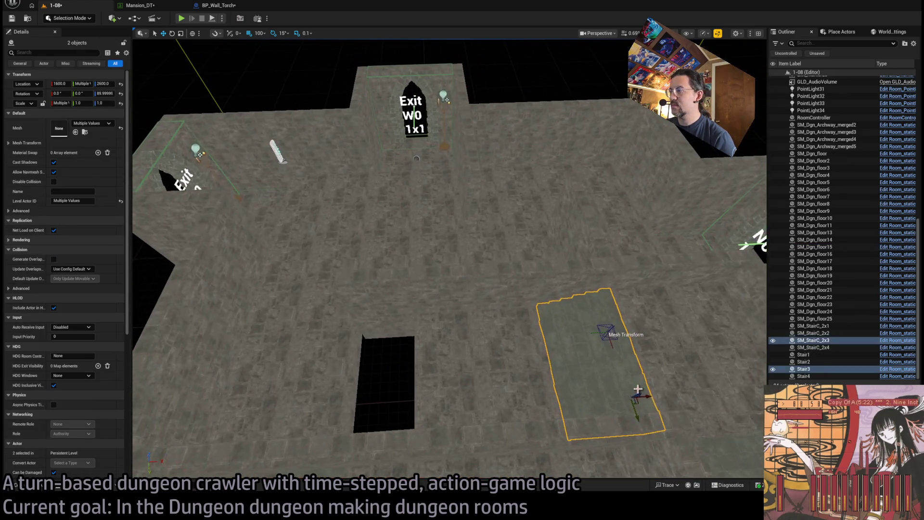
{"action": "left_click_drag", "start_coordinate": [663, 387], "coordinate": [422, 404], "text": "alt"}
{"action": "mouse_move", "coordinate": [401, 337]}
{"action": "left_mouse_down", "text": "alt"}
{"action": "mouse_move", "coordinate": [550, 310]}
{"action": "mouse_move", "coordinate": [510, 289]}
{"action": "left_mouse_up", "text": "alt"}
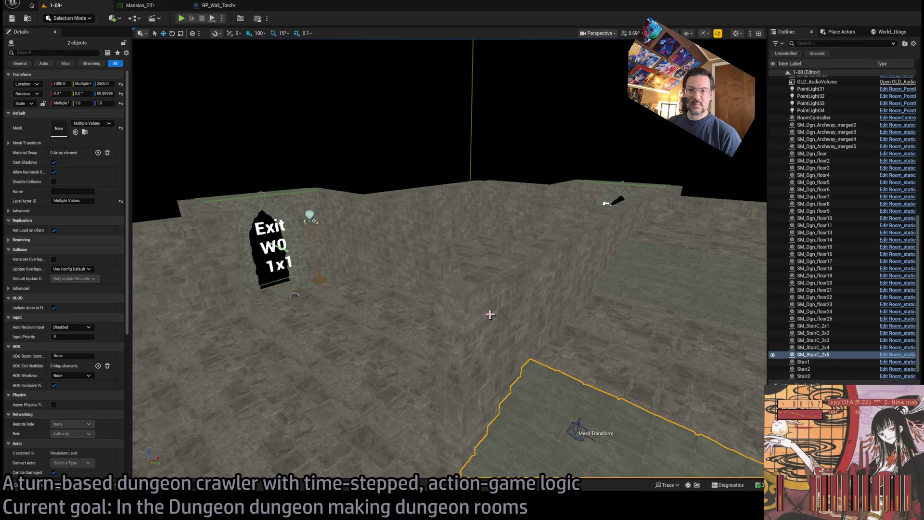
Duplicate the stair pair as SM_StairC_2x6 and Stair6 beside Exit S0 at Z 2400.
{"action": "mouse_move", "coordinate": [471, 280]}
{"action": "left_mouse_down"}
{"action": "mouse_move", "coordinate": [481, 263]}
{"action": "mouse_move", "coordinate": [467, 385]}
{"action": "mouse_move", "coordinate": [650, 307]}
{"action": "mouse_move", "coordinate": [636, 307]}
{"action": "left_mouse_up"}
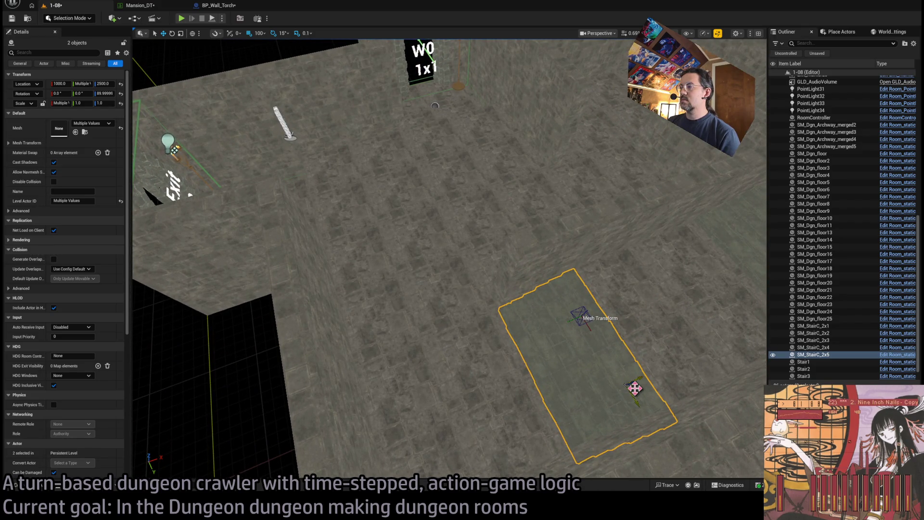
{"action": "left_click_drag", "start_coordinate": [596, 390], "coordinate": [611, 352]}
{"action": "mouse_move", "coordinate": [591, 320]}
{"action": "left_mouse_down"}
{"action": "mouse_move", "coordinate": [231, 202]}
{"action": "mouse_move", "coordinate": [269, 202]}
{"action": "mouse_move", "coordinate": [269, 164]}
{"action": "left_mouse_up"}
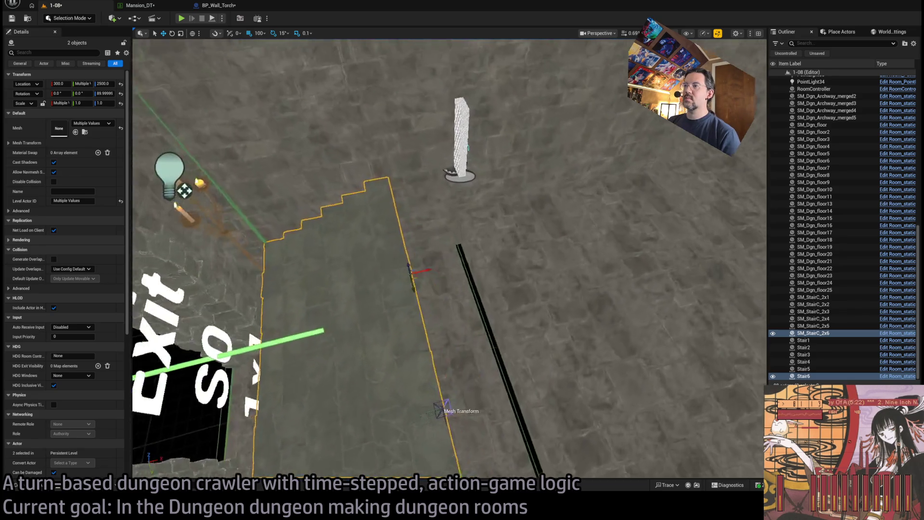
{"action": "scroll", "coordinate": [375, 179], "scroll_direction": "up", "scroll_amount": 5}
{"action": "mouse_move", "coordinate": [404, 175]}
{"action": "left_mouse_down"}
{"action": "mouse_move", "coordinate": [408, 243]}
{"action": "mouse_move", "coordinate": [466, 246]}
{"action": "left_mouse_up"}
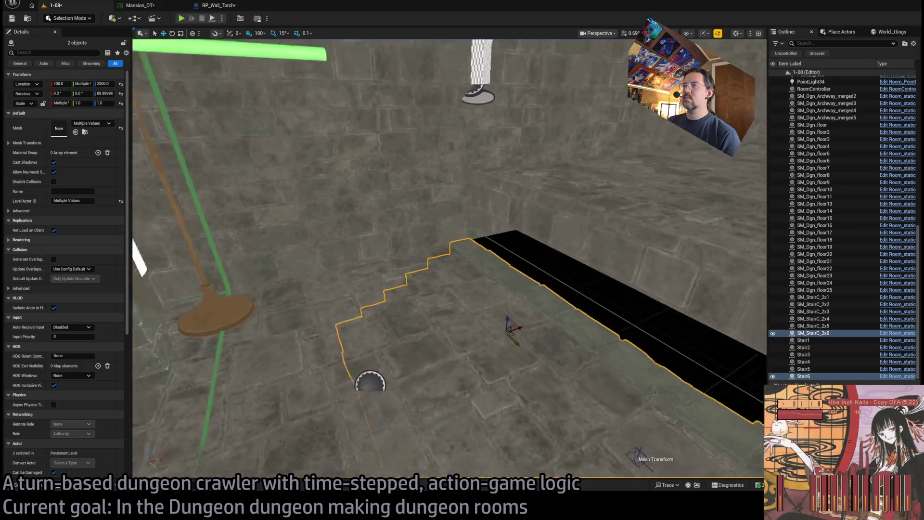
{"action": "left_click_drag", "start_coordinate": [505, 309], "coordinate": [505, 264]}
{"action": "scroll", "coordinate": [505, 265], "scroll_direction": "down", "scroll_amount": 6}
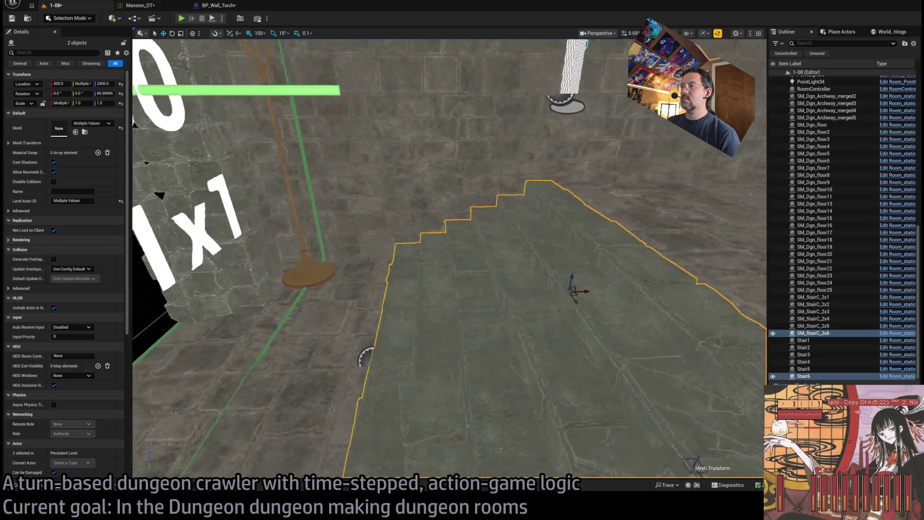
{"action": "mouse_move", "coordinate": [448, 260]}
{"action": "left_mouse_down"}
{"action": "mouse_move", "coordinate": [462, 241]}
{"action": "mouse_move", "coordinate": [491, 241]}
{"action": "mouse_move", "coordinate": [490, 231]}
{"action": "mouse_move", "coordinate": [470, 351]}
{"action": "left_mouse_up"}
Duplicate Stair6 as Stair7 and shift it alongside.
{"action": "left_click", "coordinate": [470, 350]}
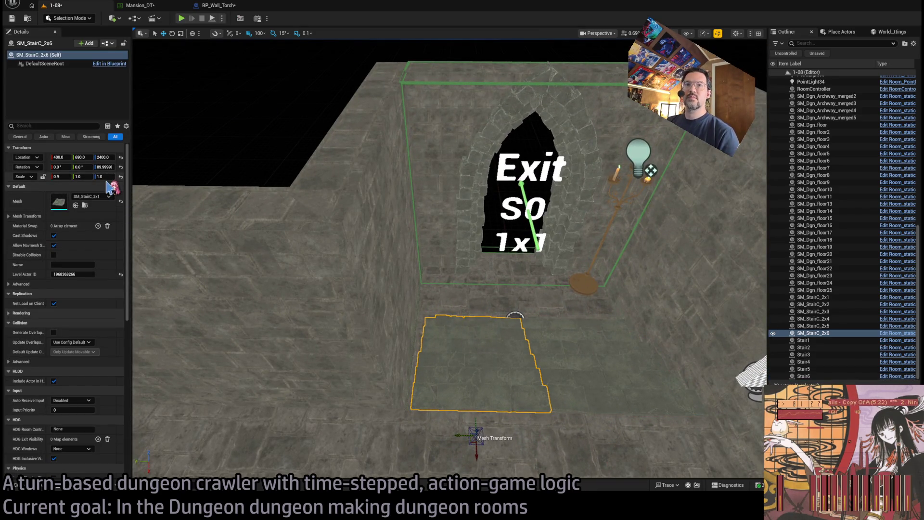
{"action": "left_click", "coordinate": [565, 366]}
{"action": "left_click_drag", "start_coordinate": [565, 436], "coordinate": [453, 434]}
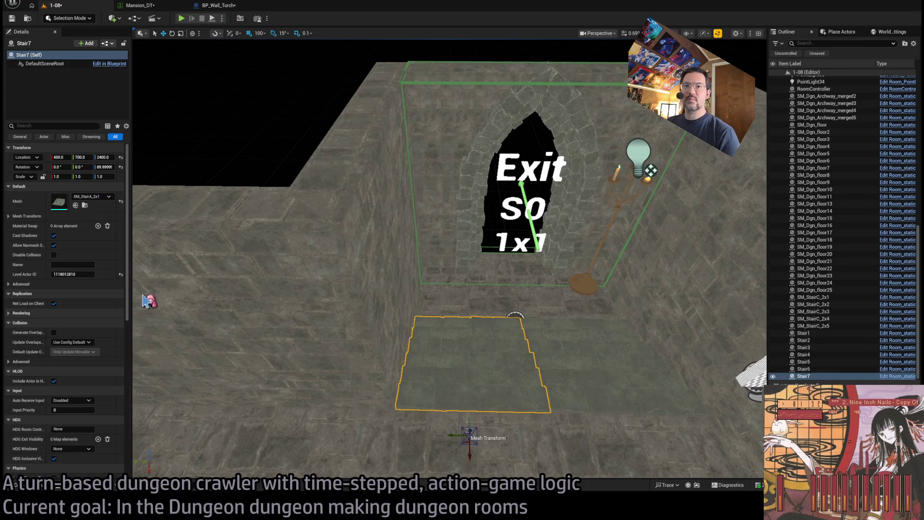
{"action": "left_click", "coordinate": [599, 359], "text": "ctrl"}
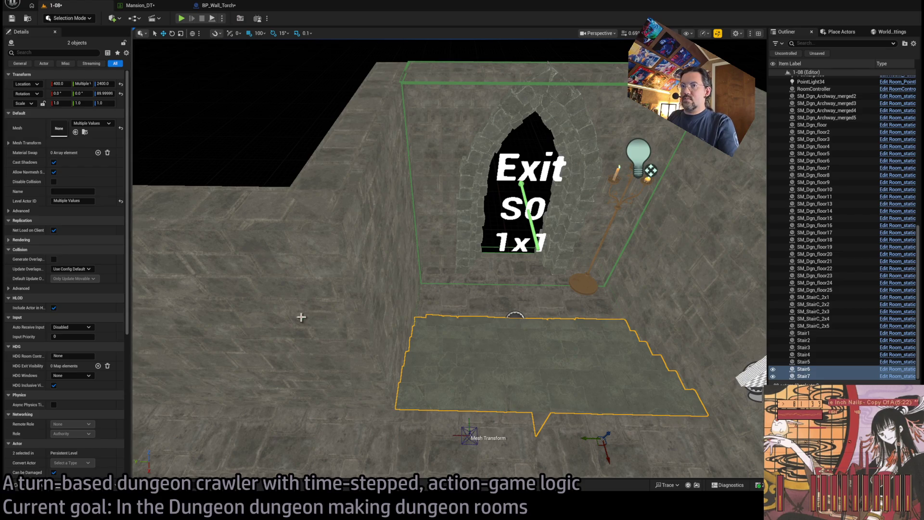
{"action": "left_click", "coordinate": [564, 353]}
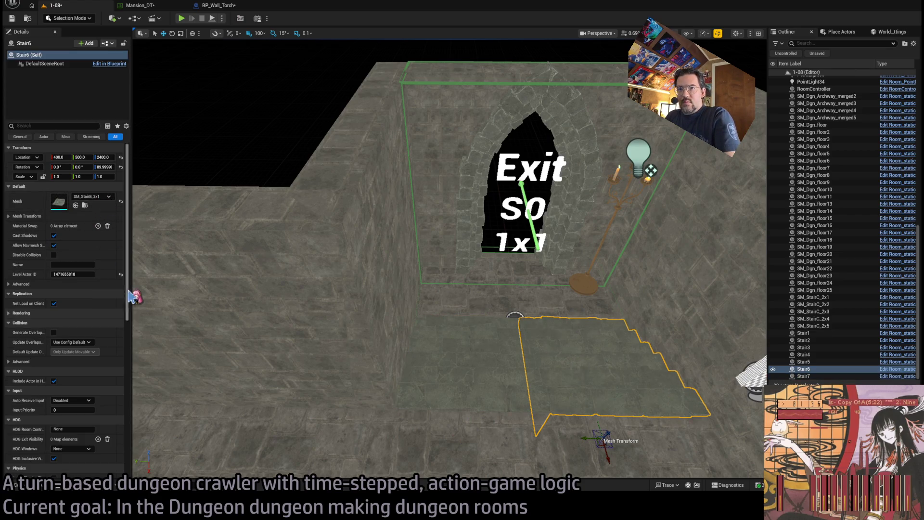
{"action": "left_click", "coordinate": [501, 350], "text": "ctrl"}
Select the Stair5, SM_StairC_2x5 and Stair6–Stair7 pieces and review the stepped floor.
{"action": "left_click_drag", "start_coordinate": [429, 360], "coordinate": [429, 318]}
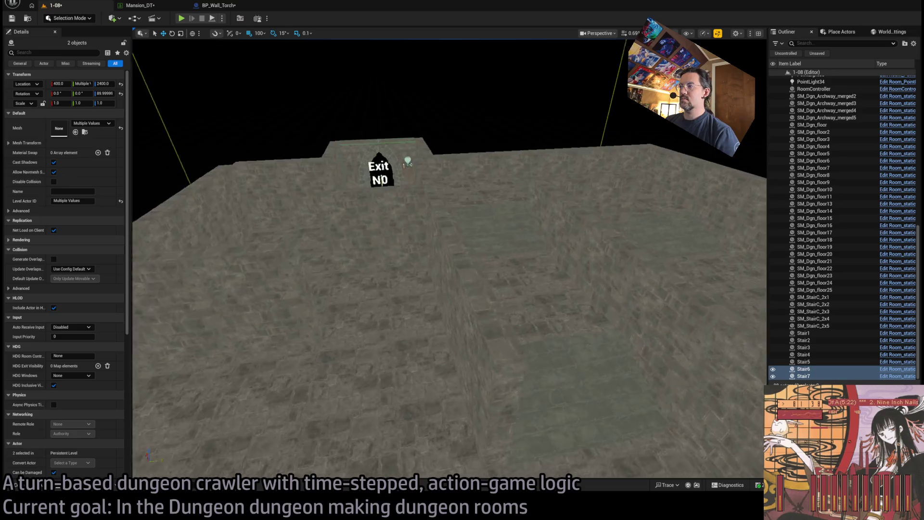
{"action": "left_click", "coordinate": [528, 437]}
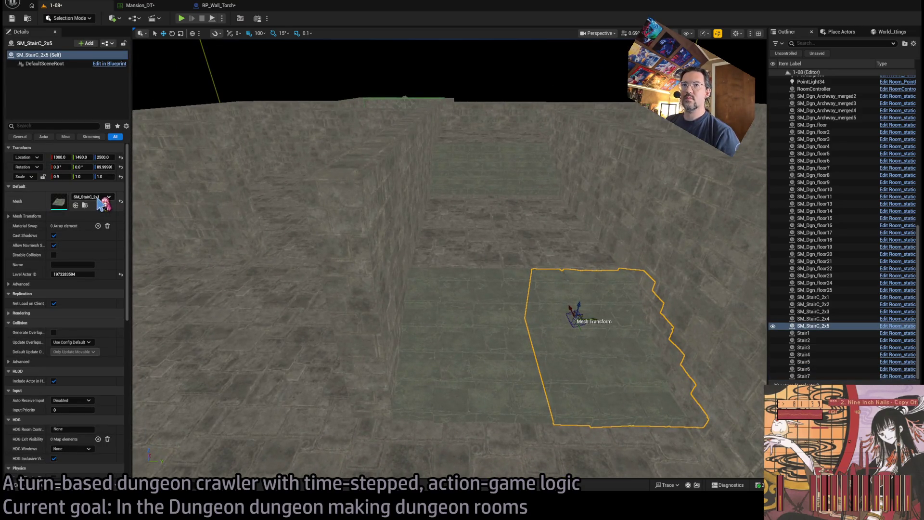
{"action": "left_click", "coordinate": [454, 332]}
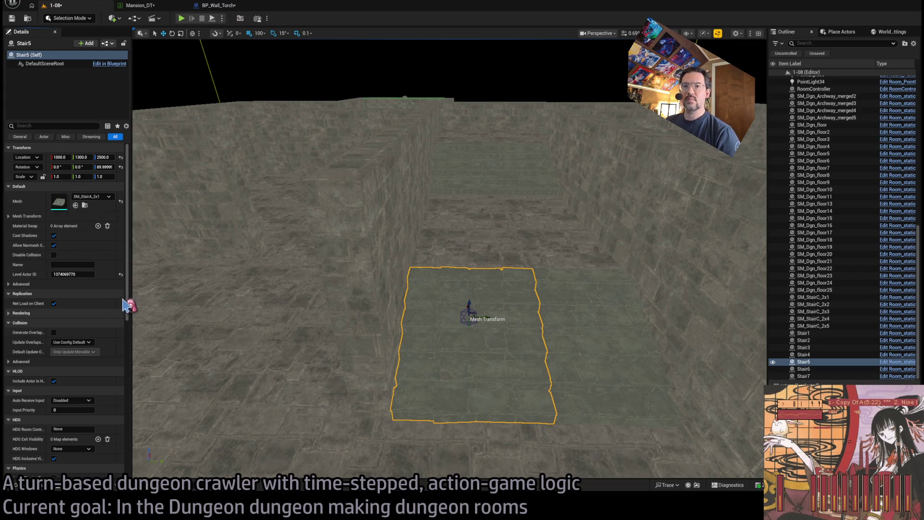
{"action": "left_click_drag", "start_coordinate": [564, 390], "coordinate": [568, 377]}
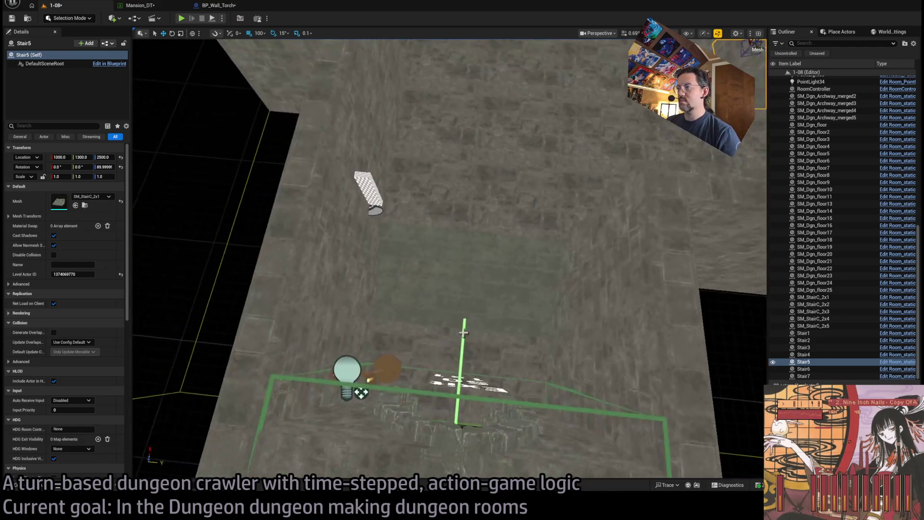
{"action": "left_click", "coordinate": [436, 256]}
{"action": "left_click_drag", "start_coordinate": [508, 295], "coordinate": [546, 308]}
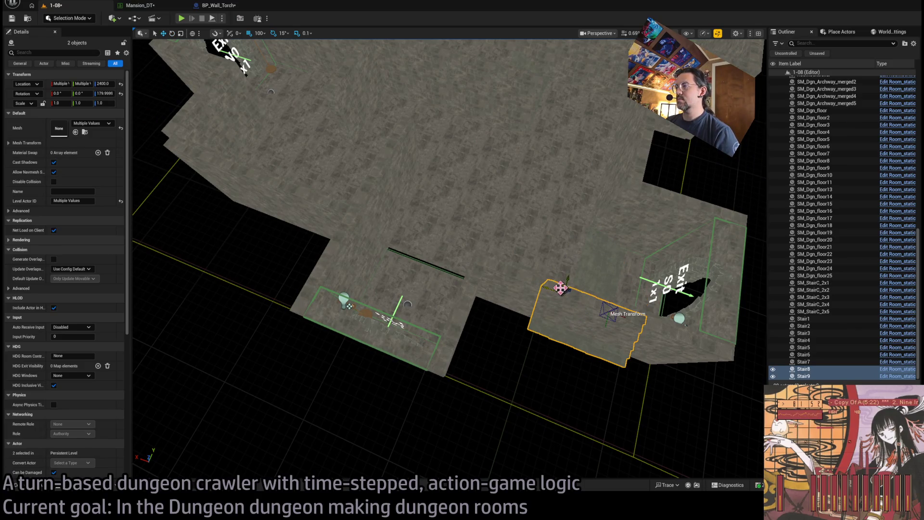
{"action": "left_click_drag", "start_coordinate": [475, 275], "coordinate": [475, 276]}
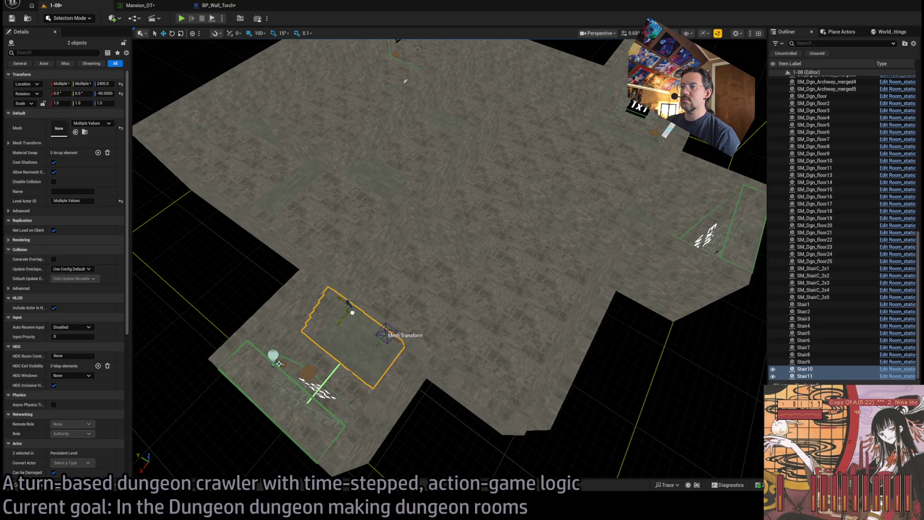
{"action": "left_click_drag", "start_coordinate": [369, 343], "coordinate": [368, 342]}
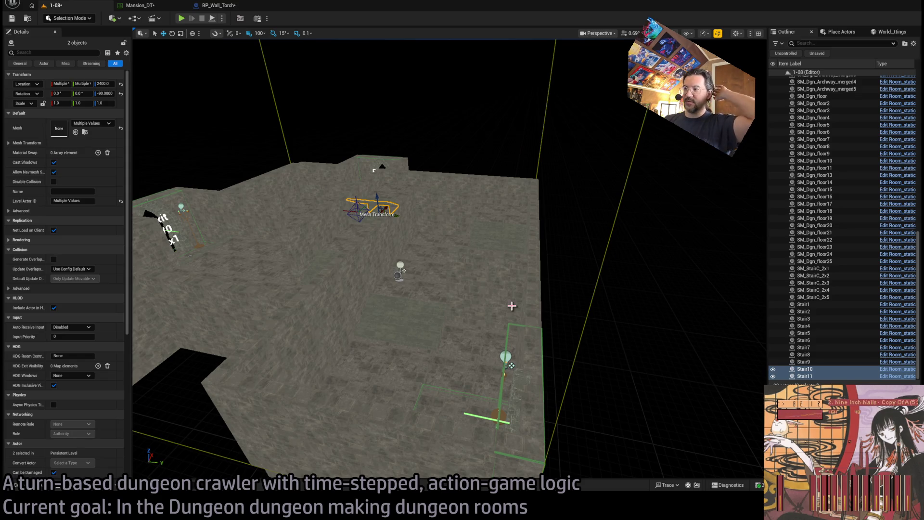
Select all 32 walls, Dgn_Wall_merged to merged32, and copy them up to Z 2800.
{"action": "left_click", "coordinate": [512, 274]}
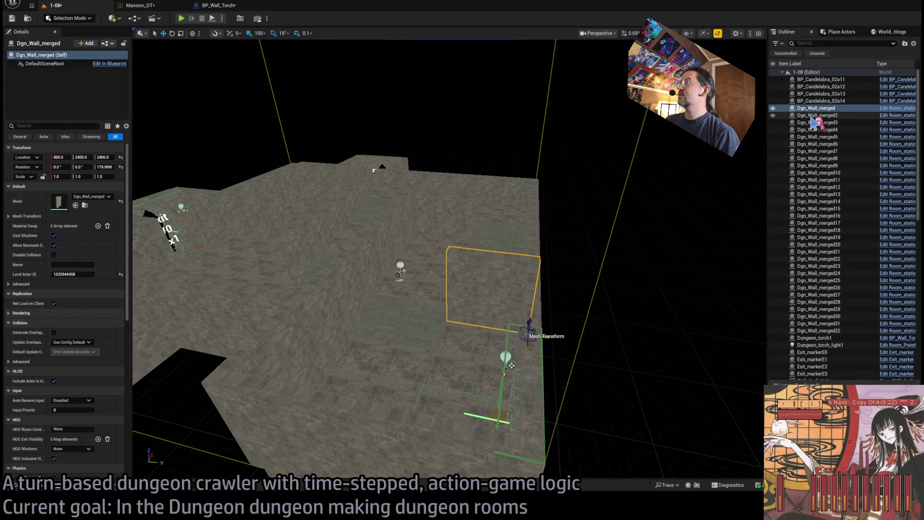
{"action": "left_click", "coordinate": [818, 330], "text": "shift"}
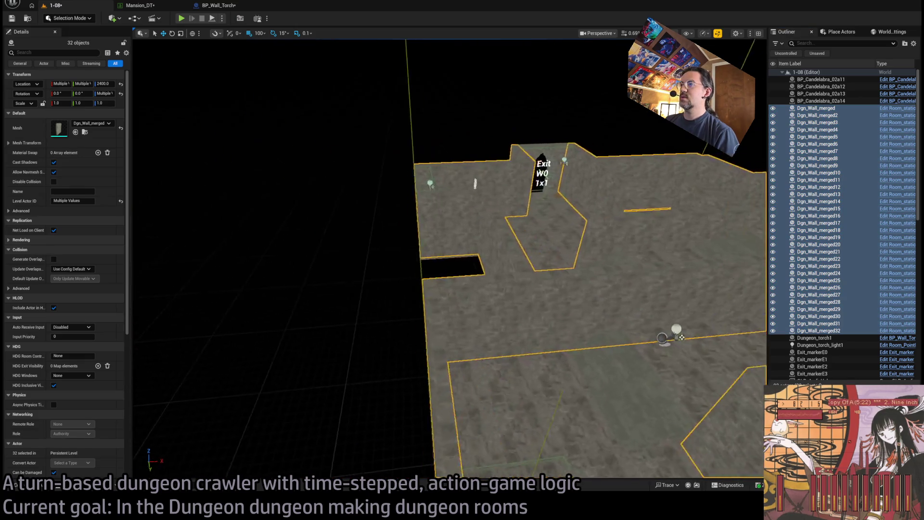
{"action": "key", "text": "f"}
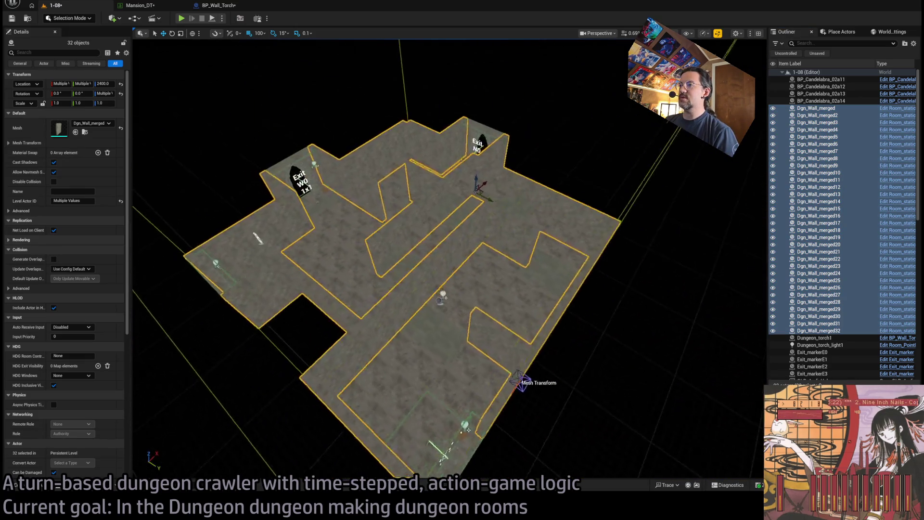
{"action": "left_click_drag", "start_coordinate": [447, 260], "coordinate": [303, 260]}
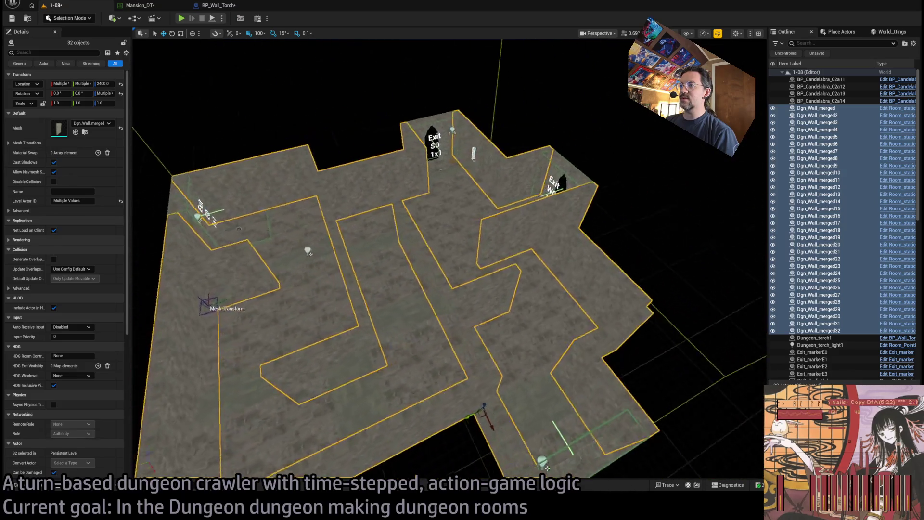
Turn the extra wall Dgn_Wall_merged65 by Exit W0 to -90° to fit the gap.
{"action": "mouse_move", "coordinate": [556, 318]}
{"action": "left_mouse_down"}
{"action": "mouse_move", "coordinate": [598, 128]}
{"action": "mouse_move", "coordinate": [538, 279]}
{"action": "mouse_move", "coordinate": [565, 200]}
{"action": "mouse_move", "coordinate": [560, 317]}
{"action": "mouse_move", "coordinate": [212, 380]}
{"action": "mouse_move", "coordinate": [153, 440]}
{"action": "mouse_move", "coordinate": [231, 418]}
{"action": "mouse_move", "coordinate": [241, 433]}
{"action": "mouse_move", "coordinate": [259, 414]}
{"action": "mouse_move", "coordinate": [289, 407]}
{"action": "mouse_move", "coordinate": [284, 365]}
{"action": "left_mouse_up"}
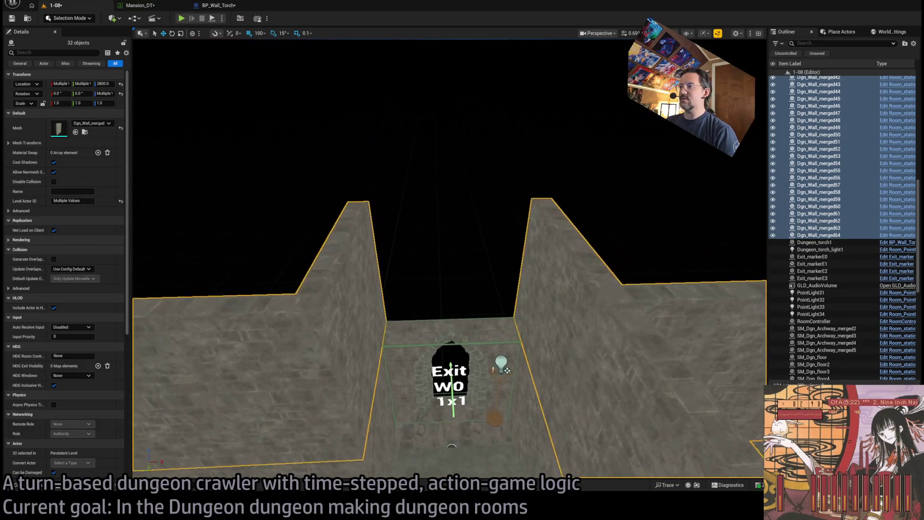
{"action": "left_click", "coordinate": [589, 315]}
{"action": "mouse_move", "coordinate": [495, 313]}
{"action": "left_mouse_down"}
{"action": "mouse_move", "coordinate": [503, 289]}
{"action": "mouse_move", "coordinate": [440, 206]}
{"action": "mouse_move", "coordinate": [457, 212]}
{"action": "mouse_move", "coordinate": [480, 200]}
{"action": "mouse_move", "coordinate": [332, 197]}
{"action": "left_mouse_up"}
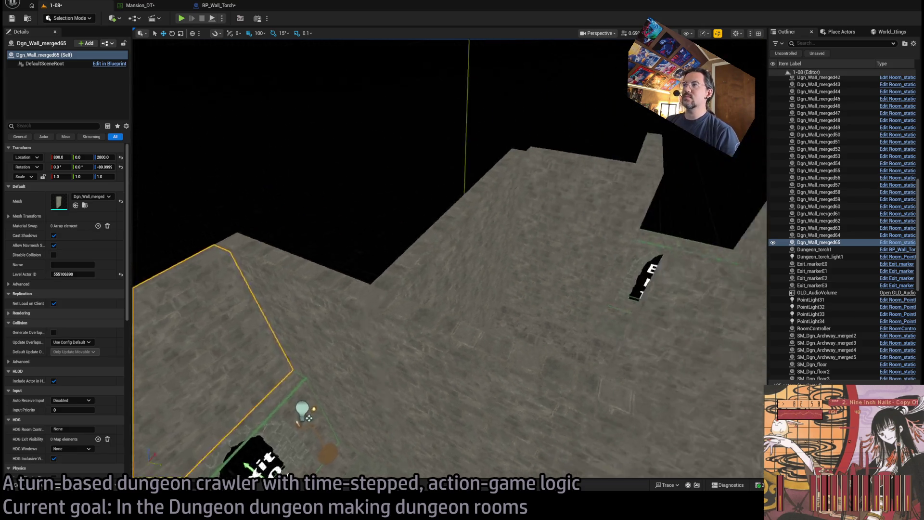
Add walls Dgn_Wall_merged66 at 2400, 800, 2800 and Dgn_Wall_merged67 at 0, 800, 2800, turned -180°.
{"action": "mouse_move", "coordinate": [490, 253]}
{"action": "left_mouse_down"}
{"action": "mouse_move", "coordinate": [433, 269]}
{"action": "mouse_move", "coordinate": [350, 317]}
{"action": "mouse_move", "coordinate": [598, 252]}
{"action": "mouse_move", "coordinate": [588, 237]}
{"action": "mouse_move", "coordinate": [598, 238]}
{"action": "mouse_move", "coordinate": [598, 217]}
{"action": "left_mouse_up"}
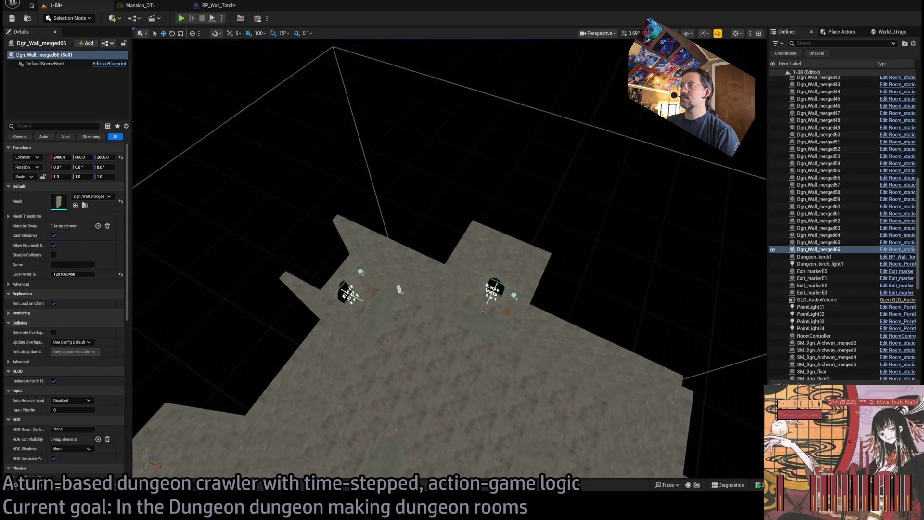
{"action": "key", "text": "ctrl+d"}
{"action": "key", "text": "e"}
{"action": "mouse_move", "coordinate": [482, 270]}
{"action": "left_mouse_down"}
{"action": "mouse_move", "coordinate": [498, 255]}
{"action": "mouse_move", "coordinate": [313, 291]}
{"action": "mouse_move", "coordinate": [308, 306]}
{"action": "left_mouse_up"}
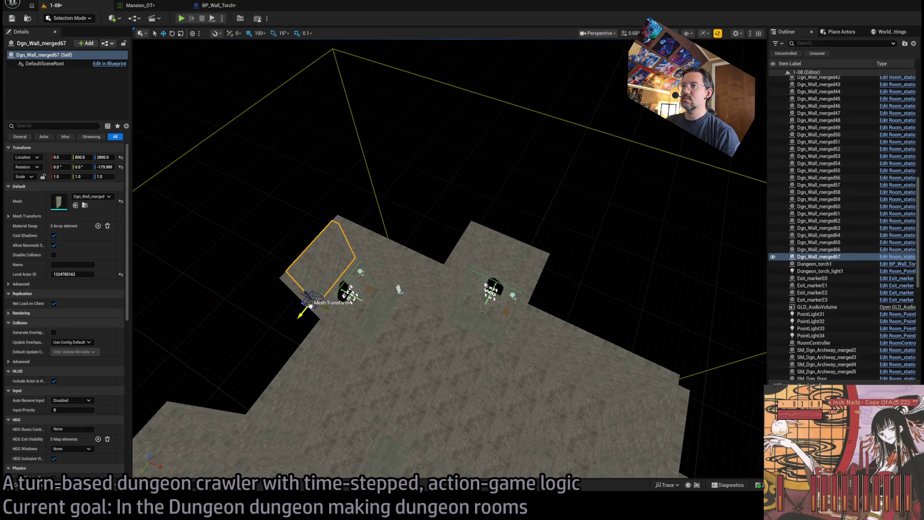
{"action": "mouse_move", "coordinate": [398, 288]}
{"action": "left_mouse_down"}
{"action": "mouse_move", "coordinate": [398, 241]}
{"action": "mouse_move", "coordinate": [442, 241]}
{"action": "mouse_move", "coordinate": [459, 216]}
{"action": "left_mouse_up"}
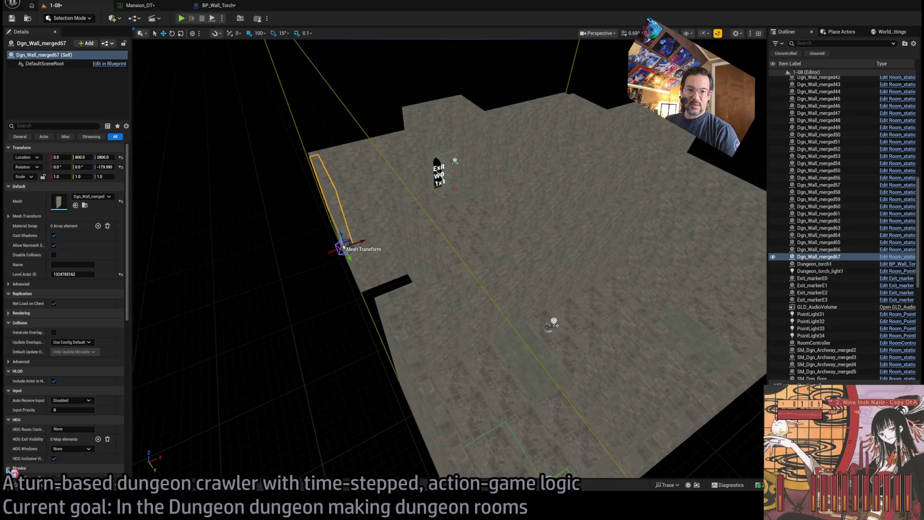
Place an SM_Ceiling_F_4x4 vaulted ceiling piece in the room and rename it Ceiling.
{"action": "left_click", "coordinate": [29, 485]}
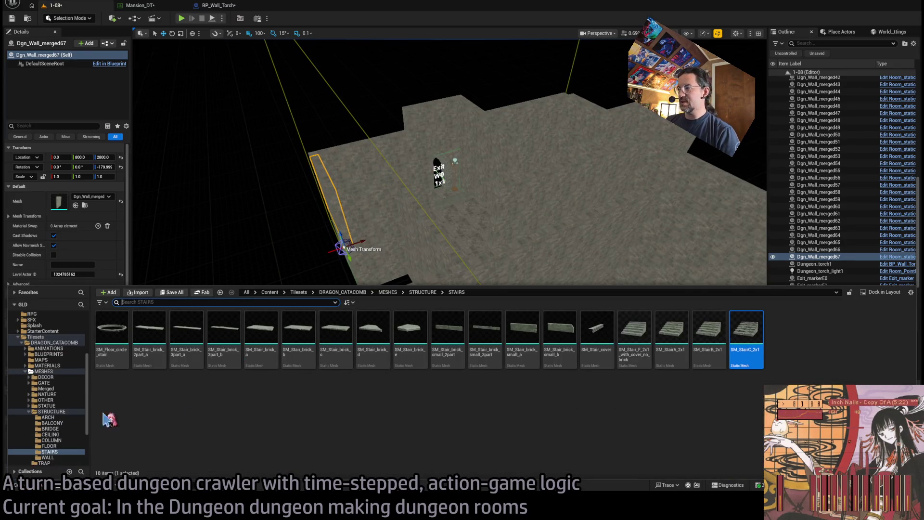
{"action": "left_click", "coordinate": [54, 434]}
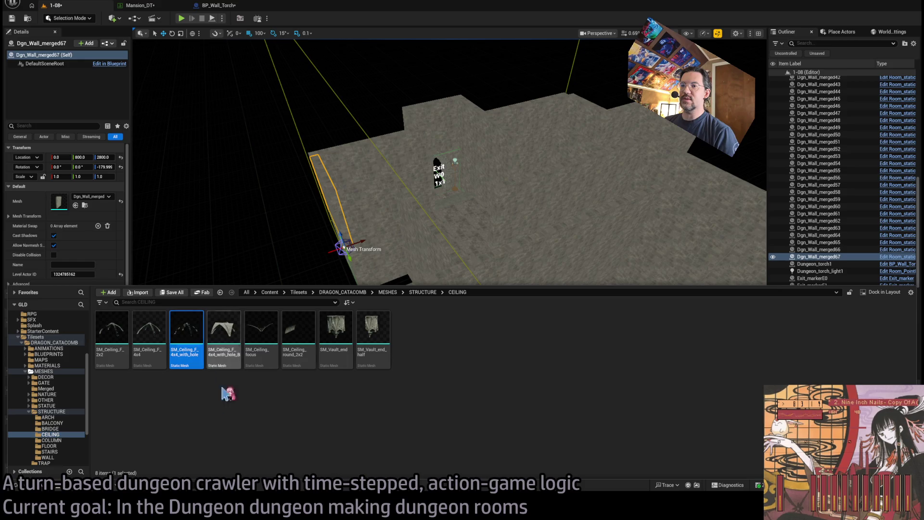
{"action": "mouse_move", "coordinate": [197, 303]}
{"action": "left_mouse_down"}
{"action": "mouse_move", "coordinate": [478, 412]}
{"action": "mouse_move", "coordinate": [443, 385]}
{"action": "left_mouse_up"}
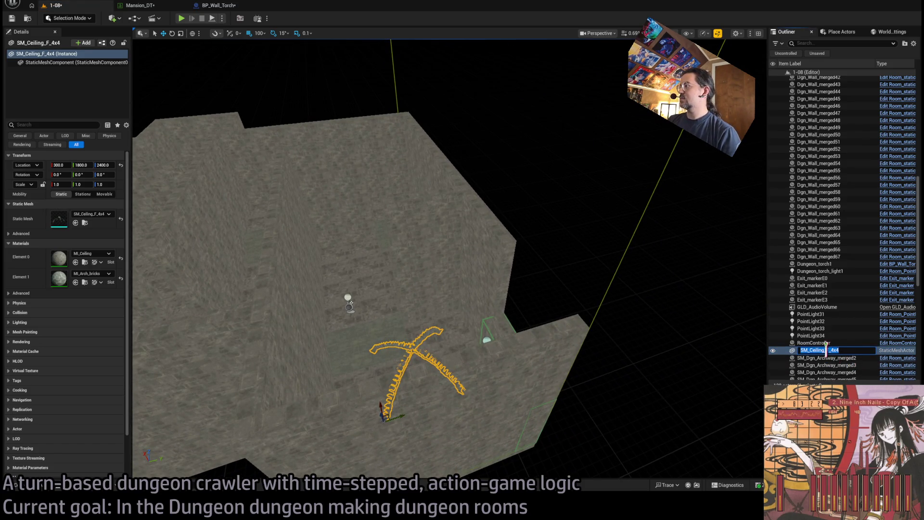
{"action": "type", "text": "Ceiling"}
{"action": "key", "text": "Return"}
Select the Ceiling piece and orbit the view around it.
{"action": "mouse_move", "coordinate": [572, 361]}
{"action": "left_mouse_down"}
{"action": "mouse_move", "coordinate": [385, 429]}
{"action": "mouse_move", "coordinate": [445, 409]}
{"action": "mouse_move", "coordinate": [482, 327]}
{"action": "mouse_move", "coordinate": [490, 230]}
{"action": "mouse_move", "coordinate": [487, 257]}
{"action": "left_mouse_up"}
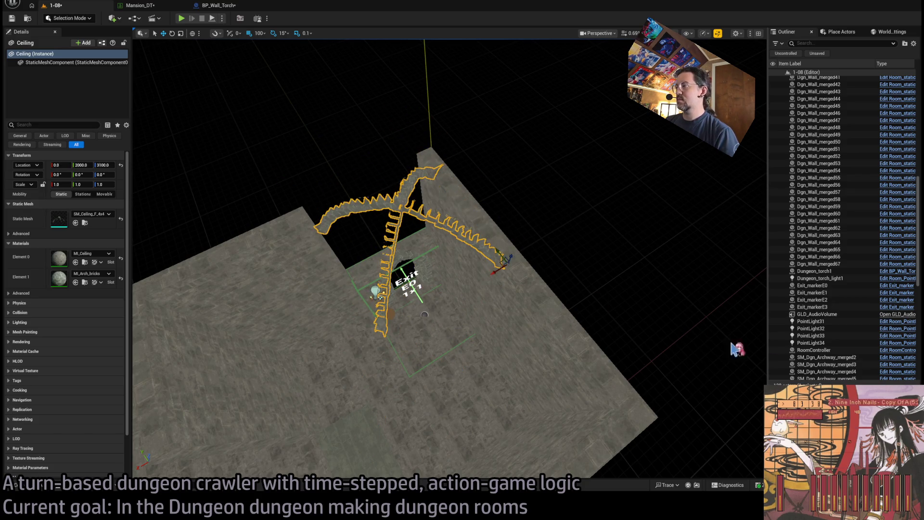
{"action": "left_click", "coordinate": [504, 259]}
{"action": "scroll", "coordinate": [515, 260], "scroll_direction": "up", "scroll_amount": 5}
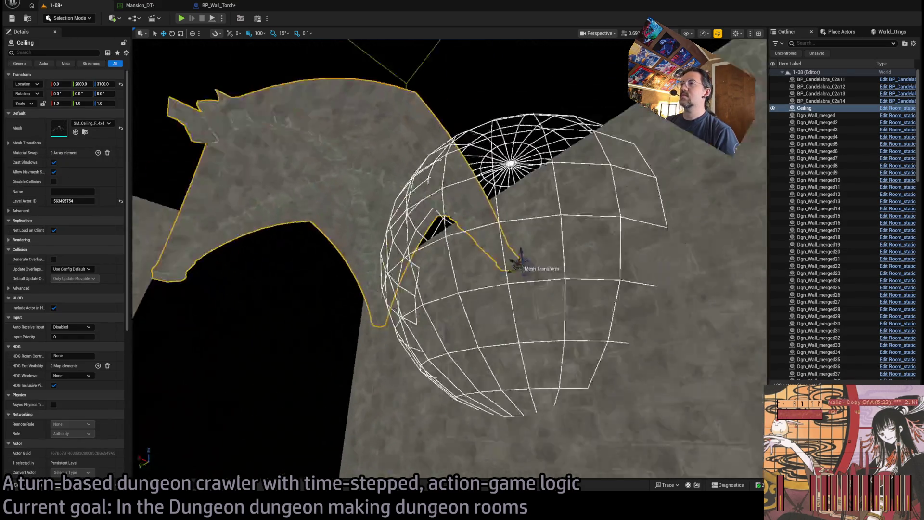
{"action": "mouse_move", "coordinate": [450, 260]}
{"action": "left_mouse_down"}
{"action": "mouse_move", "coordinate": [419, 288]}
{"action": "mouse_move", "coordinate": [433, 299]}
{"action": "mouse_move", "coordinate": [429, 332]}
{"action": "mouse_move", "coordinate": [438, 336]}
{"action": "mouse_move", "coordinate": [426, 288]}
{"action": "mouse_move", "coordinate": [372, 289]}
{"action": "mouse_move", "coordinate": [323, 319]}
{"action": "mouse_move", "coordinate": [342, 267]}
{"action": "mouse_move", "coordinate": [541, 318]}
{"action": "left_mouse_up"}
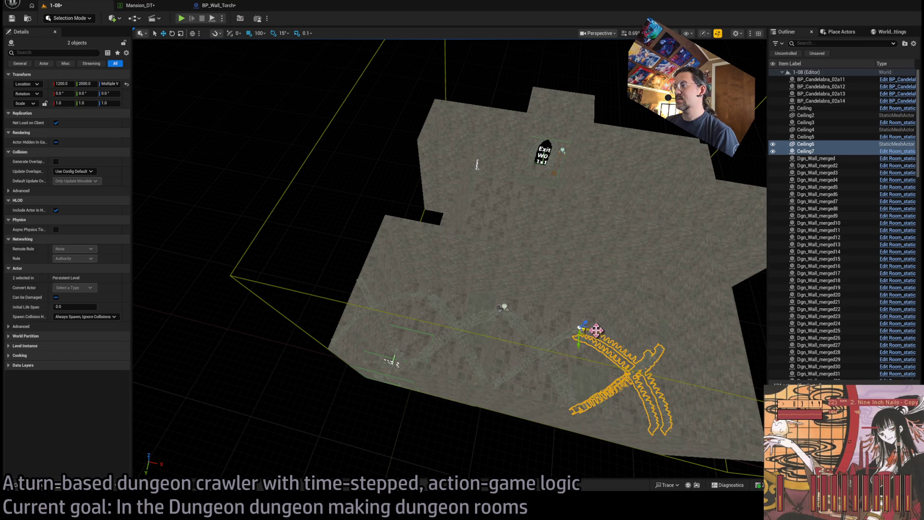
Copy the ceiling pair along X, then delete the overlapping duplicate Ceiling8.
{"action": "left_click_drag", "start_coordinate": [597, 330], "coordinate": [698, 351]}
{"action": "mouse_move", "coordinate": [481, 288]}
{"action": "left_mouse_down"}
{"action": "mouse_move", "coordinate": [459, 226]}
{"action": "mouse_move", "coordinate": [552, 228]}
{"action": "left_mouse_up"}
{"action": "left_click", "coordinate": [813, 158]}
{"action": "key", "text": "Delete"}
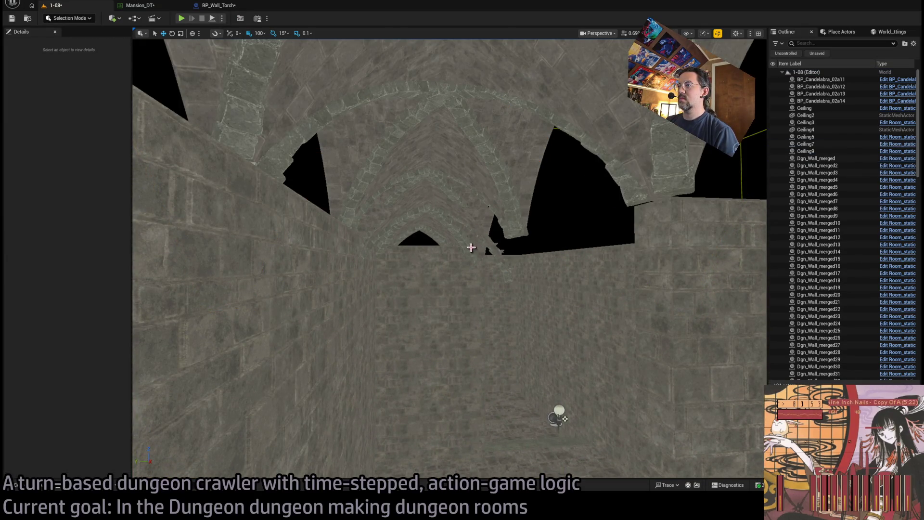
Delete the overlapping Ceiling4 and Ceiling2 arches.
{"action": "left_click", "coordinate": [505, 265]}
{"action": "mouse_move", "coordinate": [505, 265]}
{"action": "left_mouse_down"}
{"action": "mouse_move", "coordinate": [373, 249]}
{"action": "mouse_move", "coordinate": [349, 227]}
{"action": "mouse_move", "coordinate": [337, 190]}
{"action": "left_mouse_up"}
{"action": "key", "text": "Delete"}
{"action": "left_click", "coordinate": [349, 239]}
{"action": "key", "text": "Delete"}
Select the five remaining pieces, Ceiling through Ceiling9, and frame them.
{"action": "left_click", "coordinate": [497, 140]}
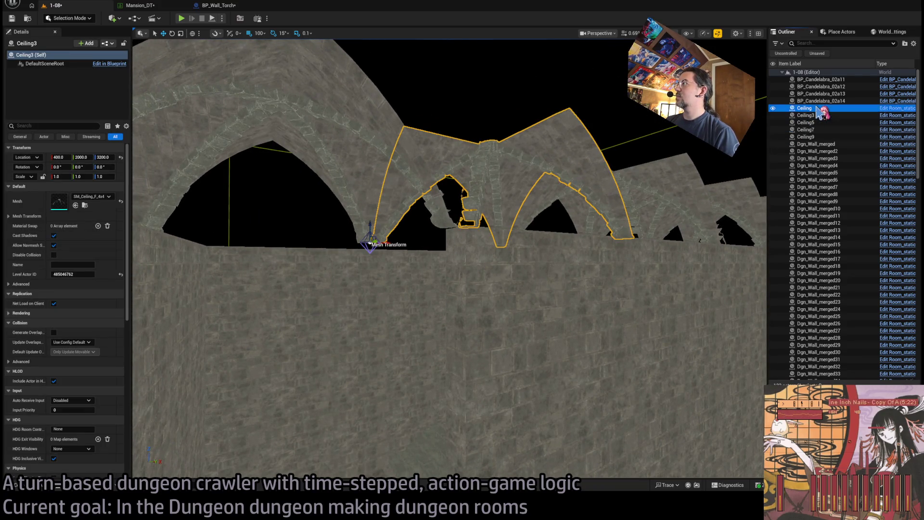
{"action": "left_click", "coordinate": [813, 123]}
{"action": "double_click", "coordinate": [805, 137]}
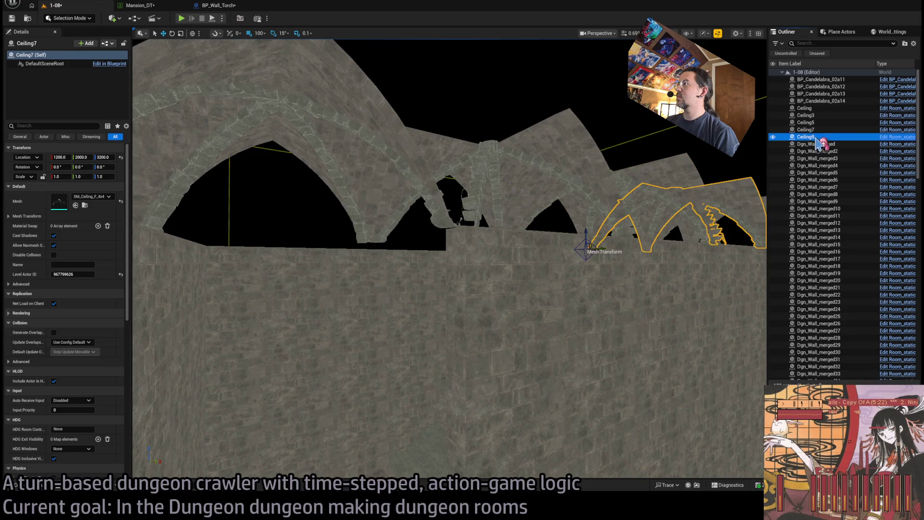
{"action": "left_click", "coordinate": [804, 108], "text": "shift"}
{"action": "key", "text": "f"}
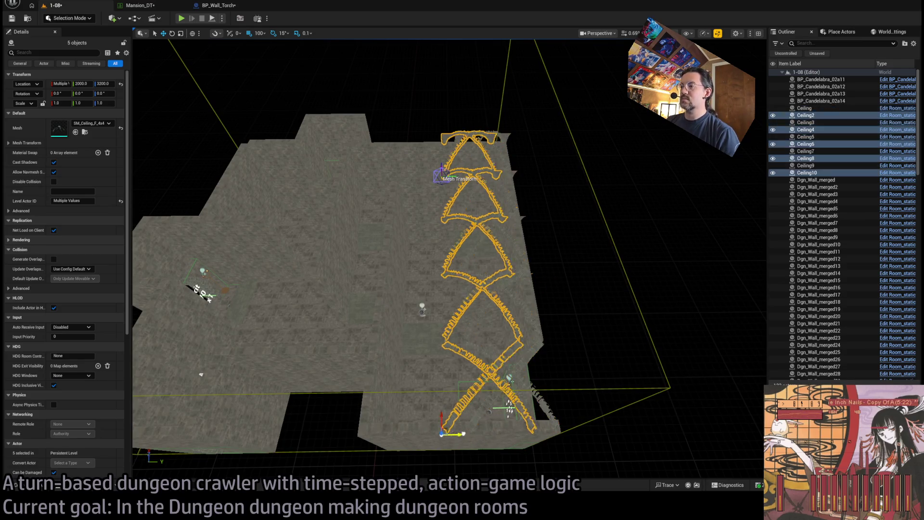
Copy the five-piece ceiling row along X, then copy Ceiling23 along Y and Ceiling16 to X 2000.
{"action": "mouse_move", "coordinate": [467, 433]}
{"action": "left_mouse_down"}
{"action": "mouse_move", "coordinate": [497, 370]}
{"action": "mouse_move", "coordinate": [319, 355]}
{"action": "mouse_move", "coordinate": [391, 330]}
{"action": "mouse_move", "coordinate": [461, 339]}
{"action": "mouse_move", "coordinate": [378, 334]}
{"action": "left_mouse_up"}
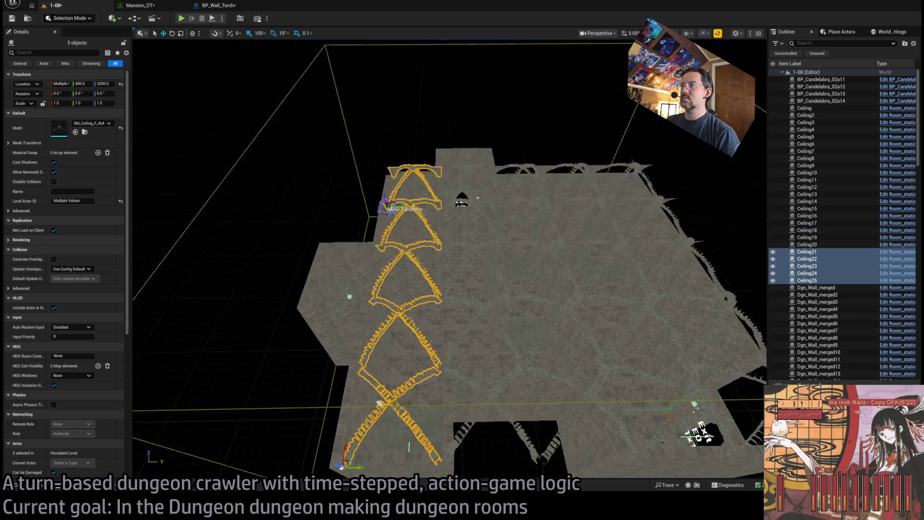
{"action": "scroll", "coordinate": [487, 333], "scroll_direction": "up", "scroll_amount": 3}
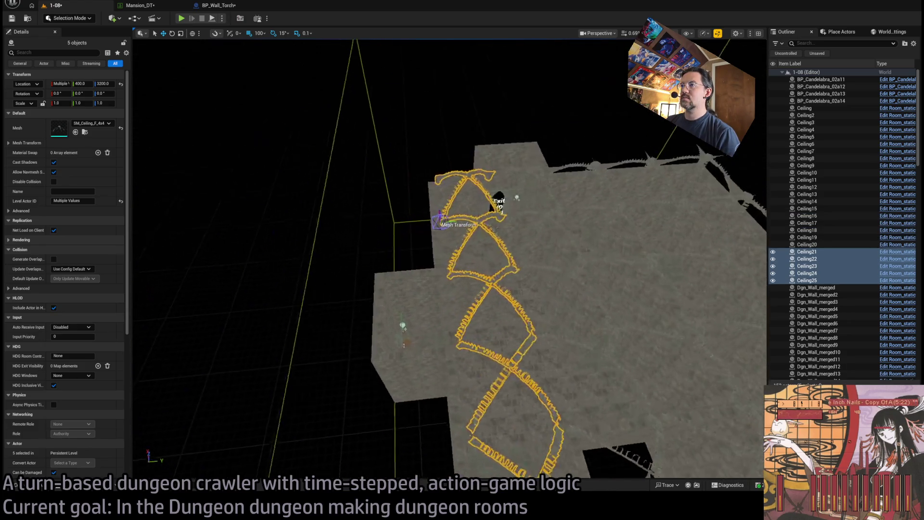
{"action": "left_click", "coordinate": [487, 333]}
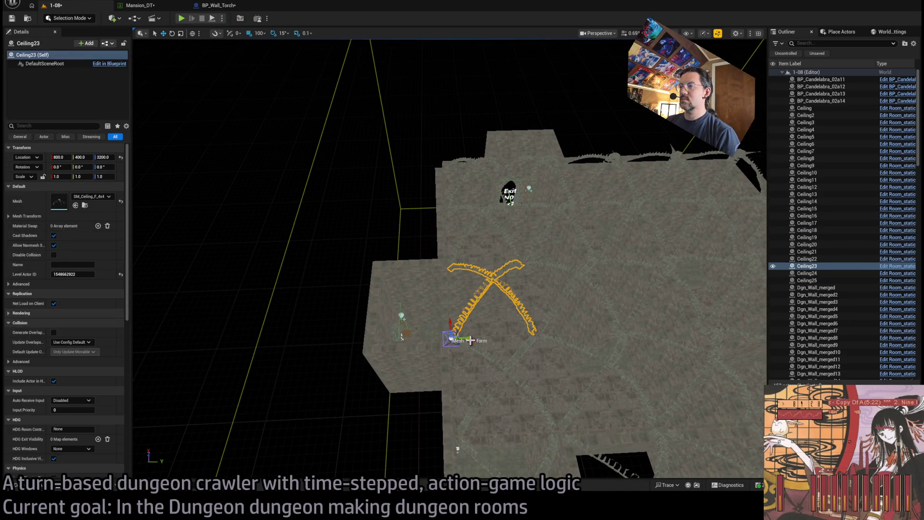
{"action": "left_click_drag", "start_coordinate": [470, 341], "coordinate": [406, 341], "text": "alt"}
{"action": "left_click", "coordinate": [544, 204]}
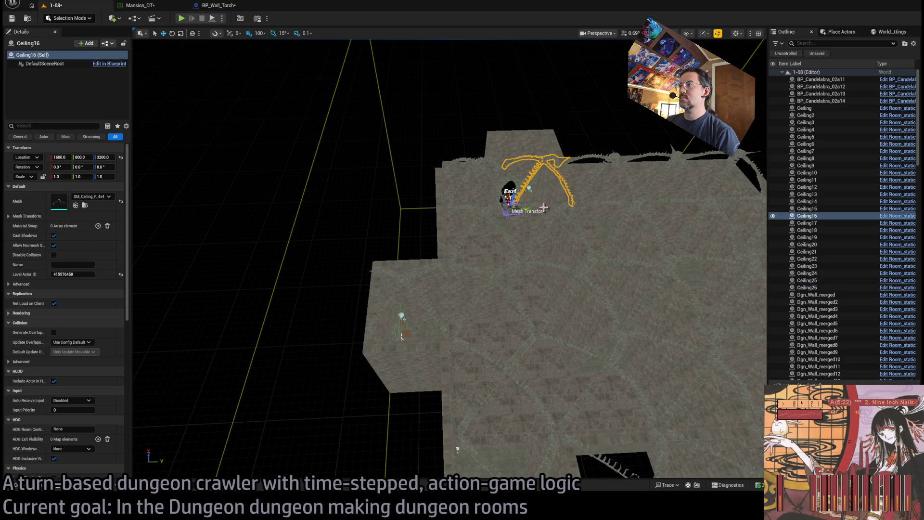
{"action": "left_click_drag", "start_coordinate": [509, 201], "coordinate": [502, 159], "text": "alt"}
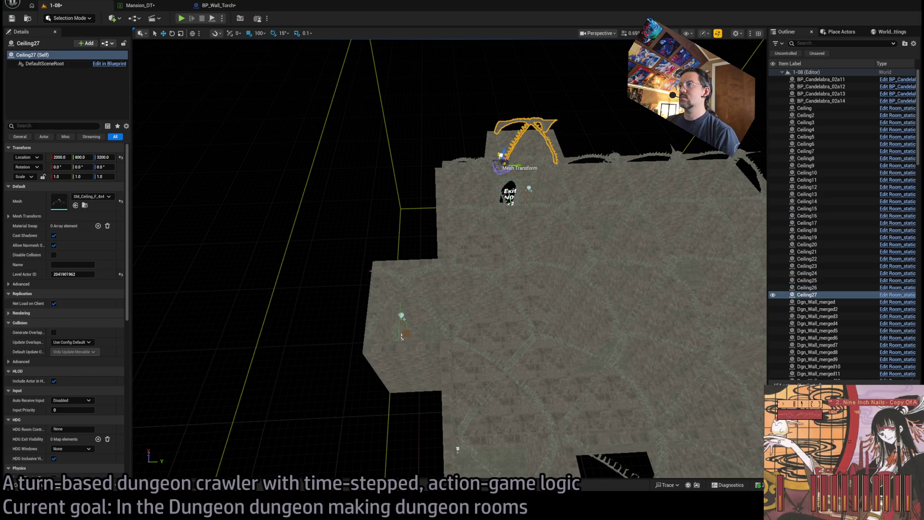
{"action": "mouse_move", "coordinate": [490, 196]}
{"action": "left_mouse_down"}
{"action": "mouse_move", "coordinate": [529, 176]}
{"action": "mouse_move", "coordinate": [529, 144]}
{"action": "mouse_move", "coordinate": [497, 179]}
{"action": "left_mouse_up"}
Delete the stray Ceiling20 and Ceiling15 arches.
{"action": "left_click", "coordinate": [534, 270]}
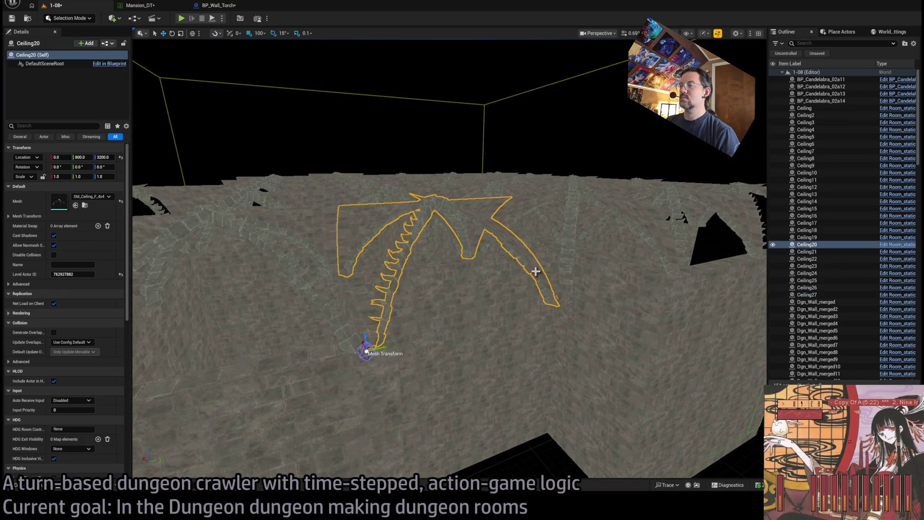
{"action": "key", "text": "Delete"}
{"action": "left_click", "coordinate": [574, 214]}
{"action": "key", "text": "Delete"}
{"action": "mouse_move", "coordinate": [574, 214]}
{"action": "left_mouse_down"}
{"action": "mouse_move", "coordinate": [544, 221]}
{"action": "mouse_move", "coordinate": [521, 250]}
{"action": "mouse_move", "coordinate": [490, 227]}
{"action": "mouse_move", "coordinate": [421, 291]}
{"action": "mouse_move", "coordinate": [586, 287]}
{"action": "left_mouse_up"}
{"action": "scroll", "coordinate": [470, 286], "scroll_direction": "down", "scroll_amount": 3}
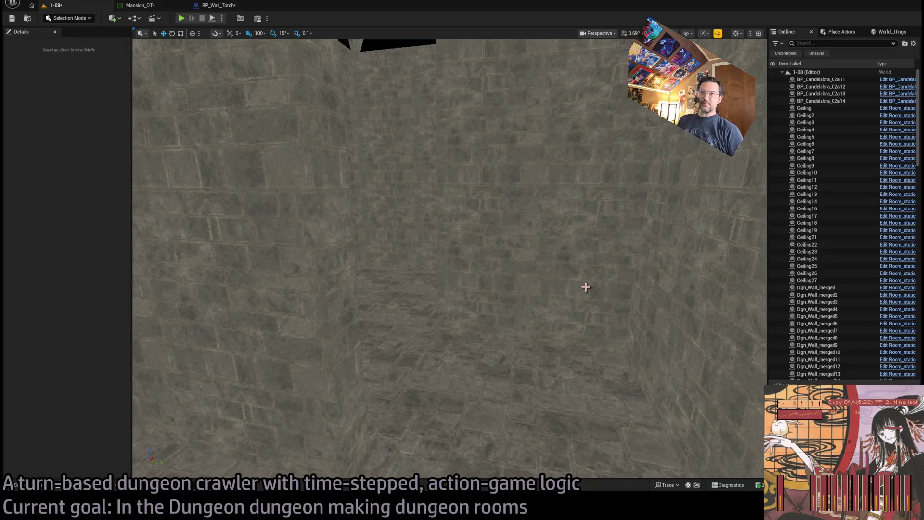
{"action": "mouse_move", "coordinate": [505, 254]}
{"action": "left_mouse_down"}
{"action": "mouse_move", "coordinate": [529, 192]}
{"action": "mouse_move", "coordinate": [470, 169]}
{"action": "mouse_move", "coordinate": [354, 265]}
{"action": "mouse_move", "coordinate": [353, 243]}
{"action": "left_mouse_up"}
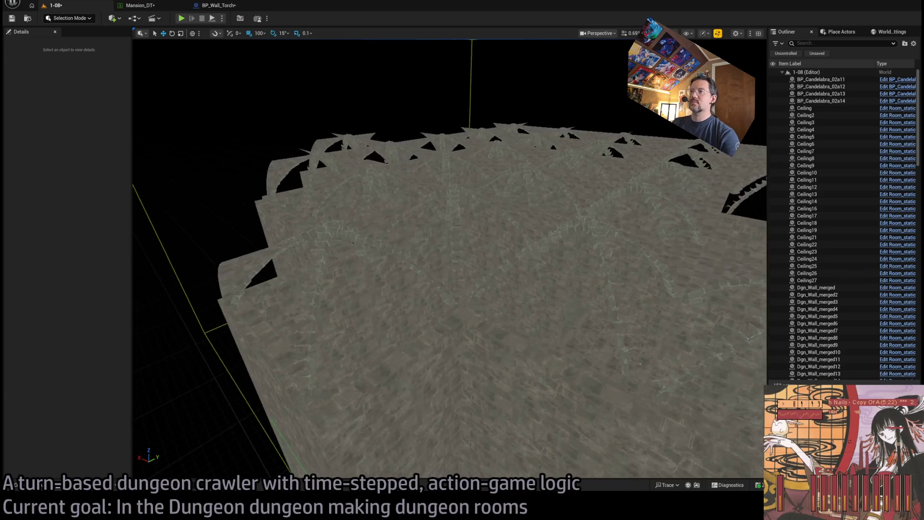
{"action": "left_click", "coordinate": [24, 485]}
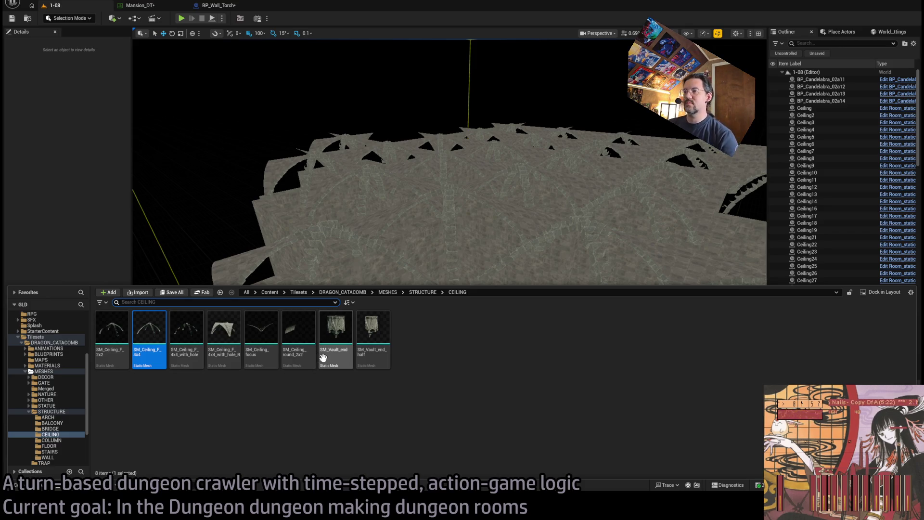
{"action": "left_click_drag", "start_coordinate": [399, 216], "coordinate": [399, 216]}
{"action": "left_click_drag", "start_coordinate": [483, 249], "coordinate": [483, 250]}
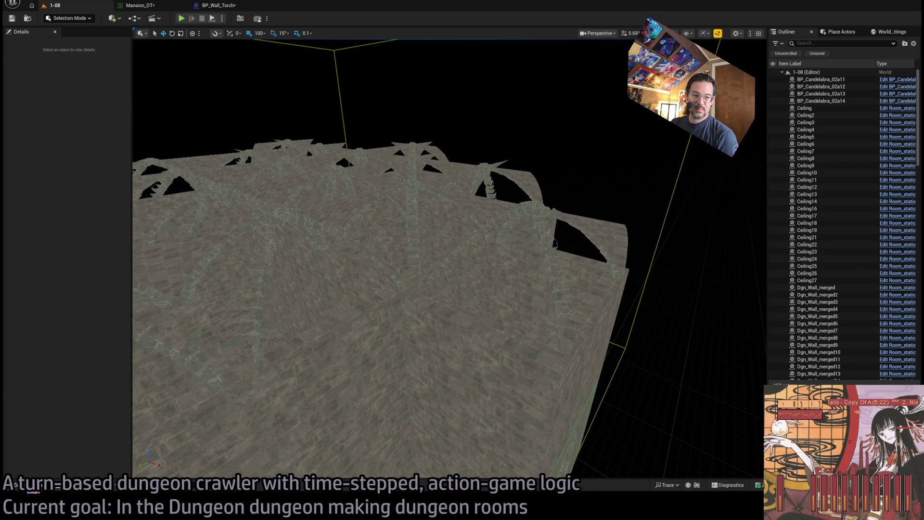
{"action": "left_click", "coordinate": [16, 485]}
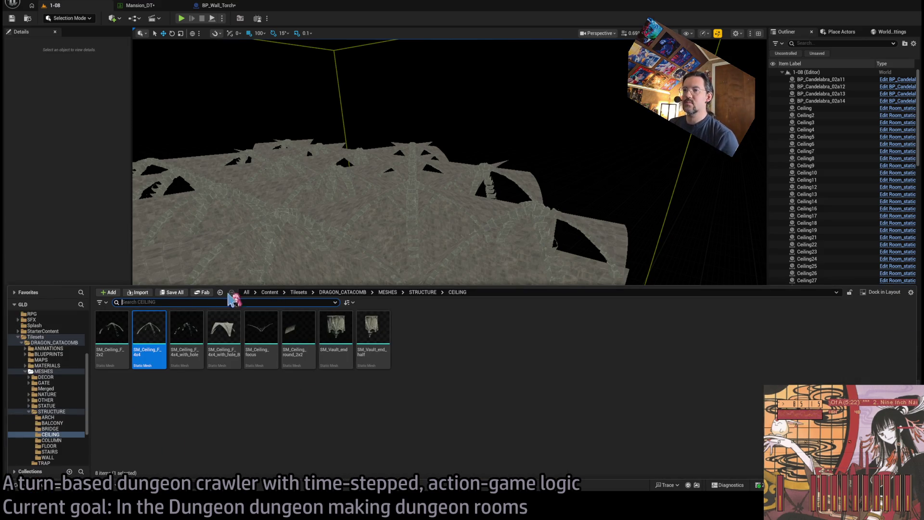
{"action": "left_click", "coordinate": [57, 383]}
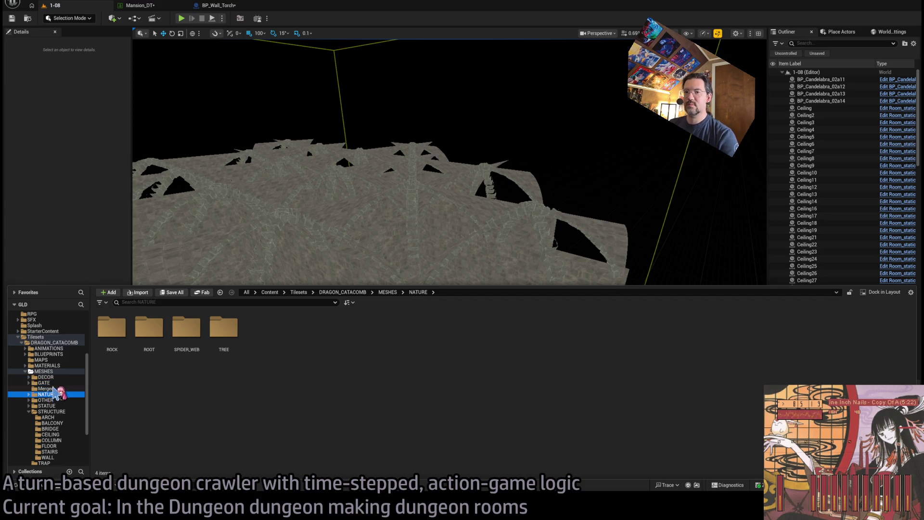
{"action": "left_click", "coordinate": [58, 422]}
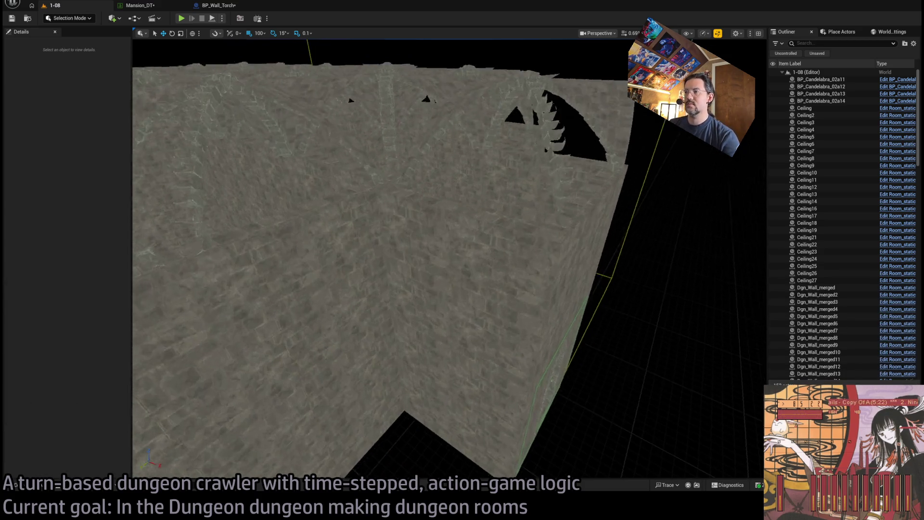
{"action": "left_click", "coordinate": [432, 307]}
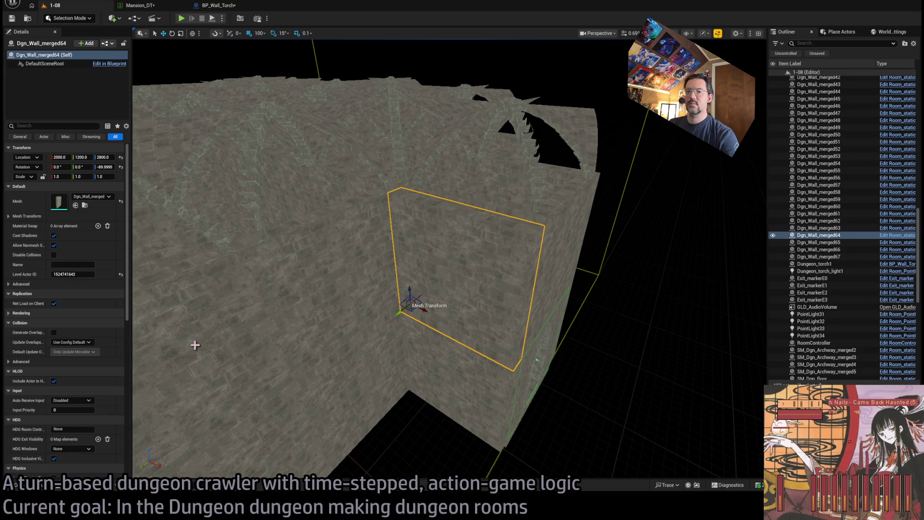
Duplicate the wall and raise the copy to Z 3200.
{"action": "left_click", "coordinate": [41, 487]}
{"action": "scroll", "coordinate": [67, 414], "scroll_direction": "down", "scroll_amount": 2}
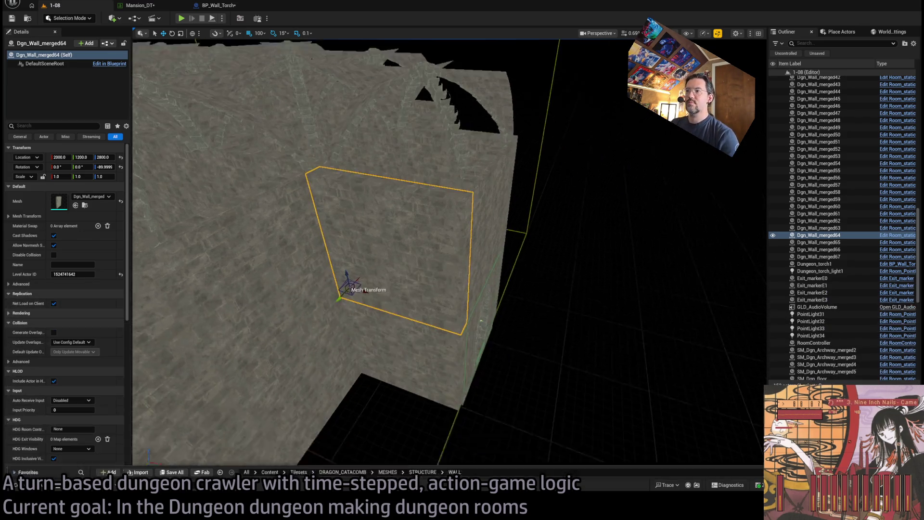
{"action": "left_click_drag", "start_coordinate": [351, 289], "coordinate": [391, 159]}
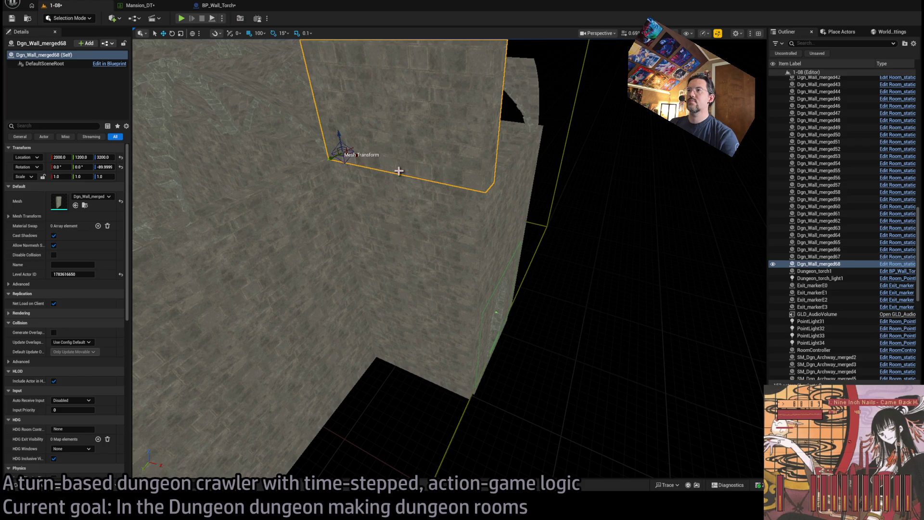
{"action": "scroll", "coordinate": [425, 218], "scroll_direction": "down", "scroll_amount": 10}
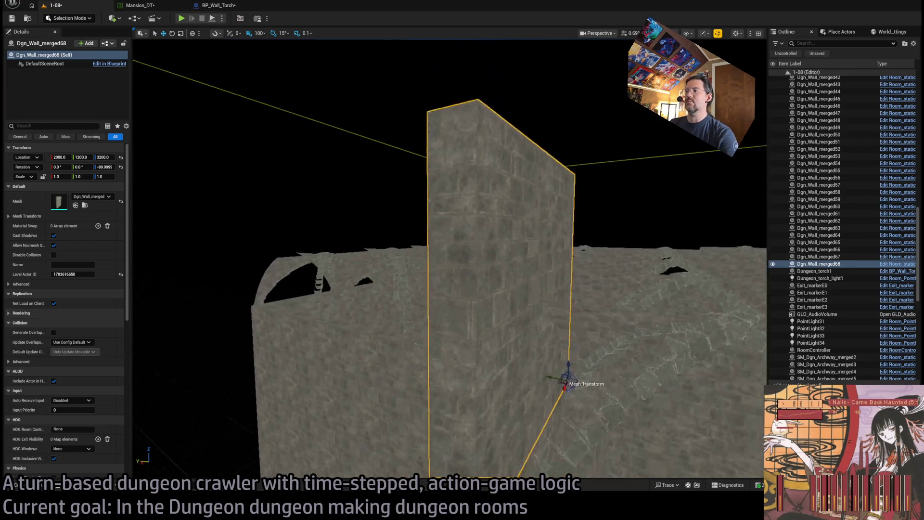
Swap the copied wall's Static Mesh, trying SM_Wall_F_4x4 and framing the panel.
{"action": "left_click_drag", "start_coordinate": [118, 198], "coordinate": [91, 199]}
{"action": "scroll", "coordinate": [539, 275], "scroll_direction": "up", "scroll_amount": 5}
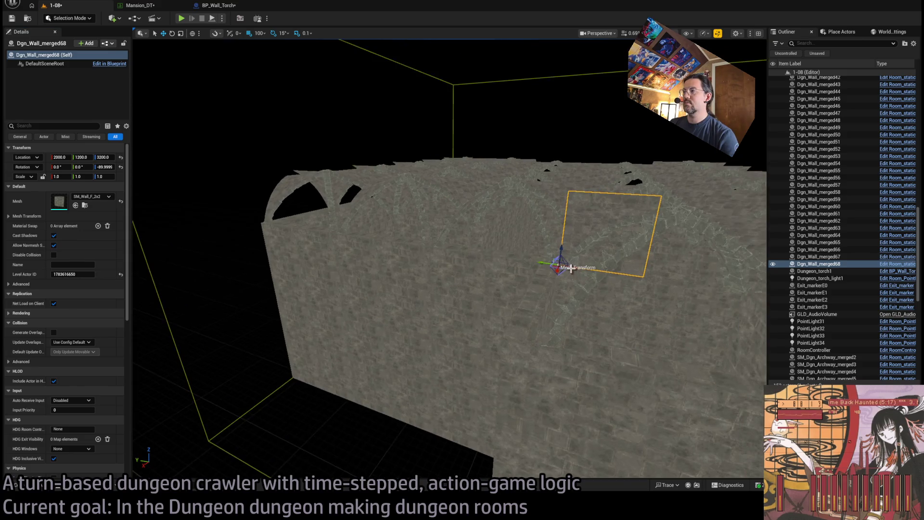
{"action": "key", "text": "ctrl+space"}
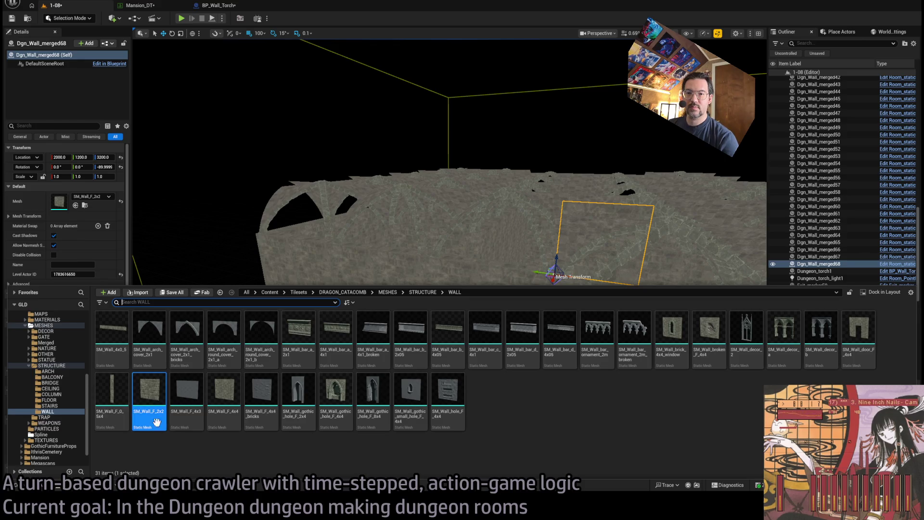
{"action": "left_click", "coordinate": [222, 401]}
{"action": "left_click", "coordinate": [75, 205]}
{"action": "key", "text": "f"}
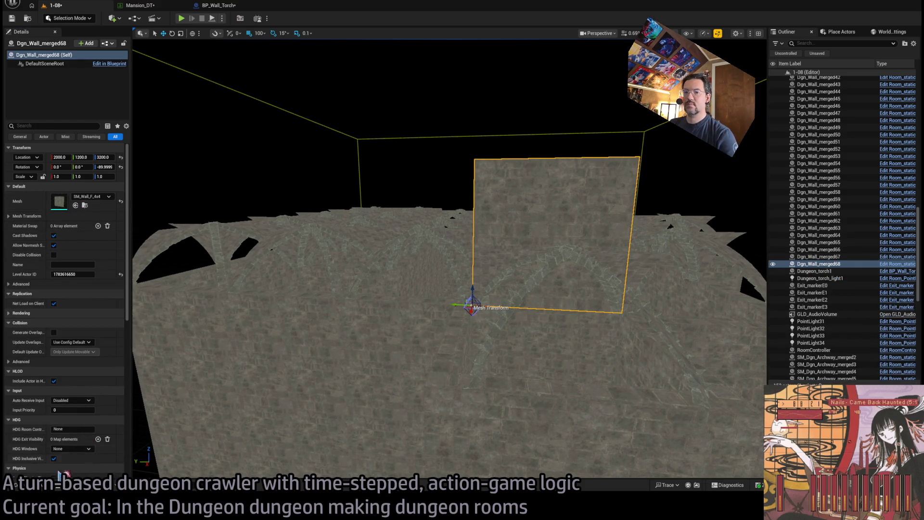
{"action": "key", "text": "ctrl+space"}
{"action": "key", "text": "f"}
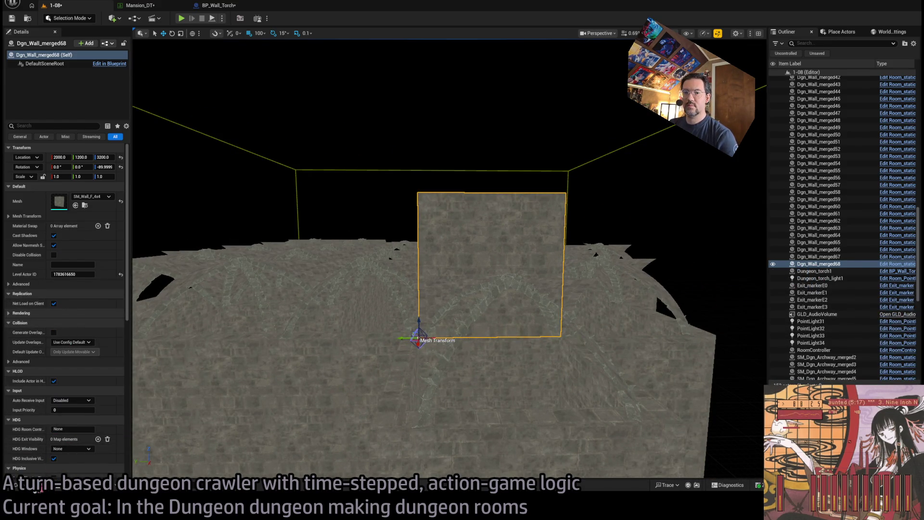
Set the panel's mesh back to SM_Wall_F_2x2 and rename it Shroud.
{"action": "key", "text": "ctrl+space"}
{"action": "left_click", "coordinate": [150, 406]}
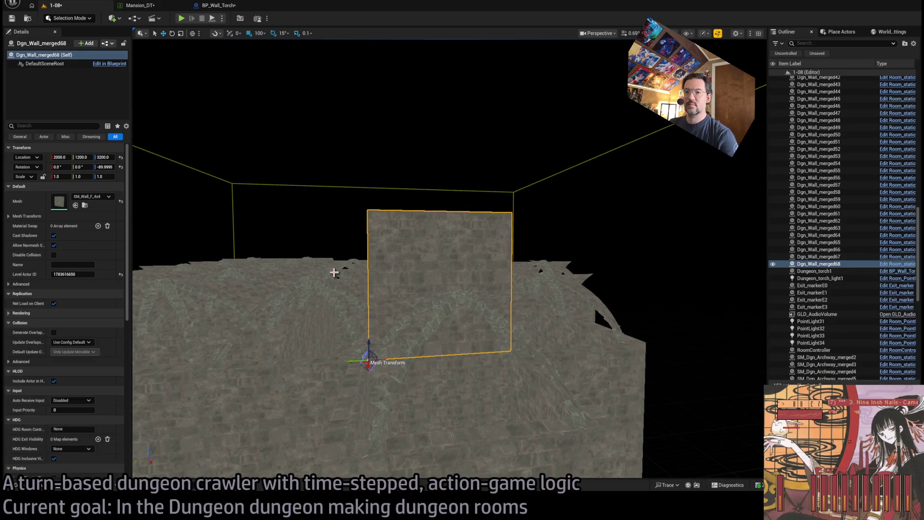
{"action": "left_click", "coordinate": [75, 206]}
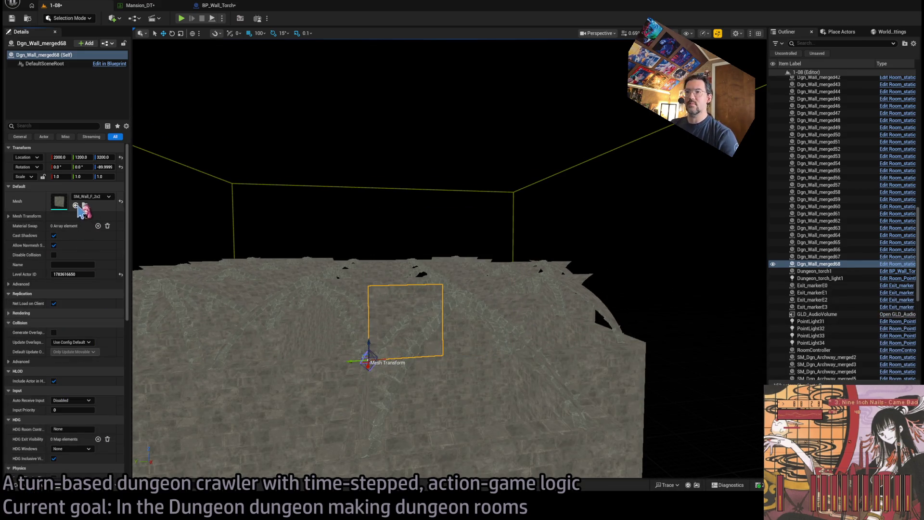
{"action": "left_click", "coordinate": [840, 266]}
{"action": "type", "text": "Shroud"}
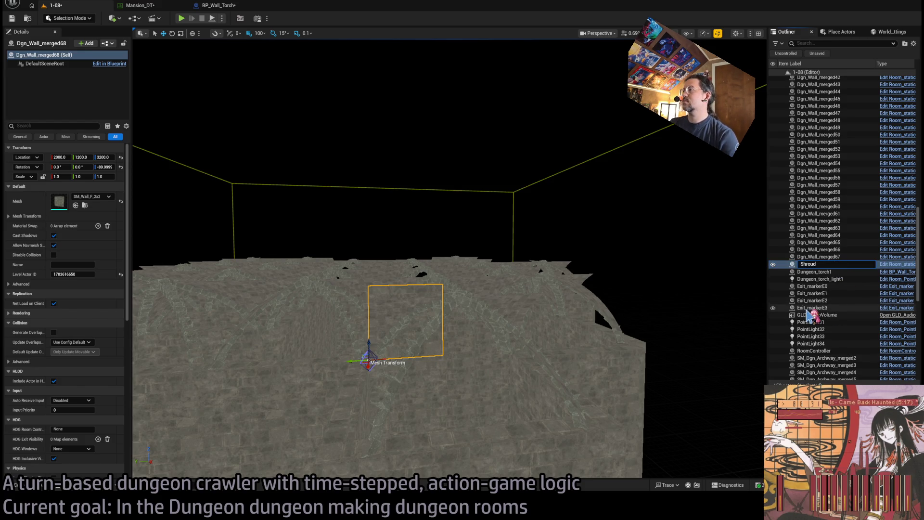
{"action": "key", "text": "Return"}
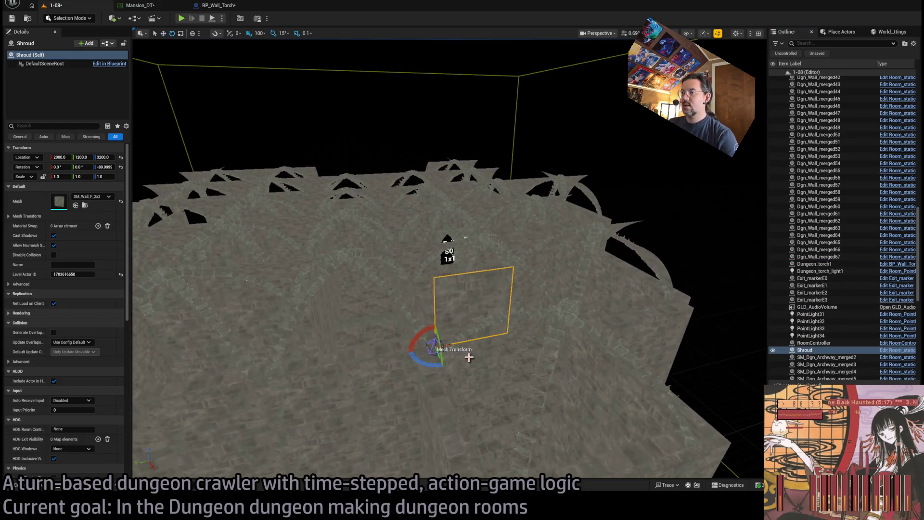
Rotate Shroud 180°, set Scale X to 2.0, and rename it Shroud1.
{"action": "key", "text": "w"}
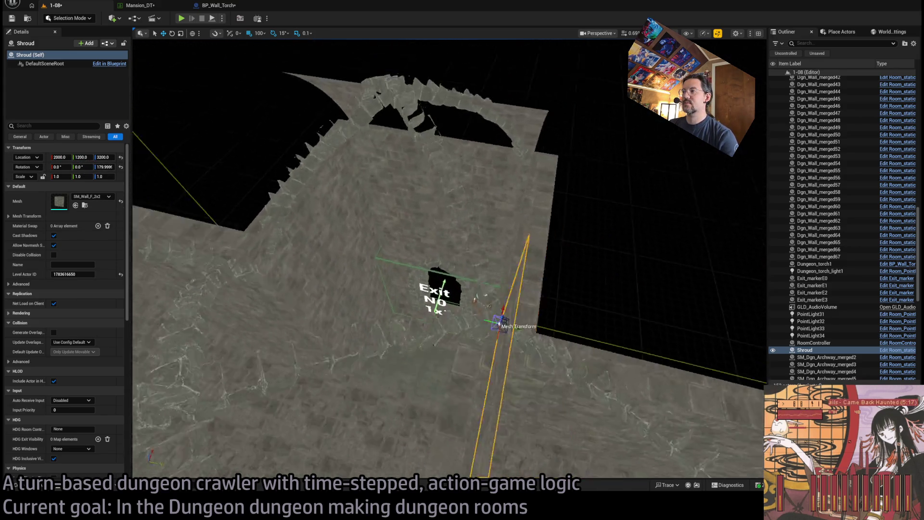
{"action": "left_click_drag", "start_coordinate": [342, 296], "coordinate": [298, 311]}
{"action": "left_click_drag", "start_coordinate": [56, 176], "coordinate": [70, 177]}
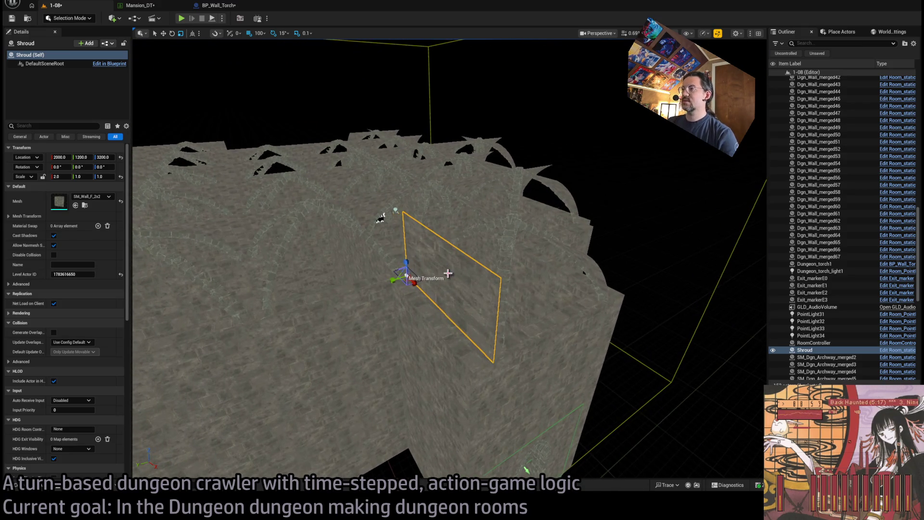
{"action": "type", "text": "1"}
{"action": "key", "text": "Return"}
Create rotated copies Shroud2 at -90° and Shroud3 at -180° over the neighbouring gaps.
{"action": "mouse_move", "coordinate": [422, 289]}
{"action": "left_mouse_down"}
{"action": "mouse_move", "coordinate": [431, 268]}
{"action": "mouse_move", "coordinate": [500, 368]}
{"action": "left_mouse_up"}
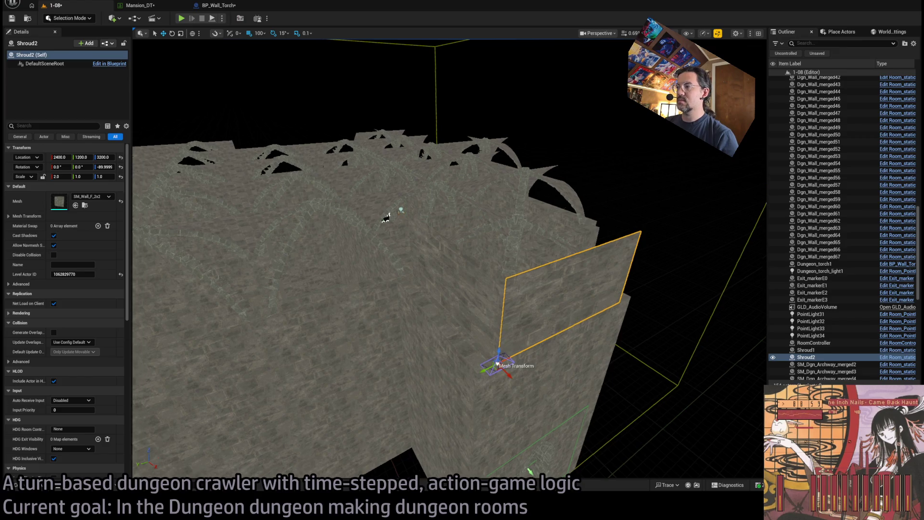
{"action": "left_click", "coordinate": [458, 309], "text": "ctrl"}
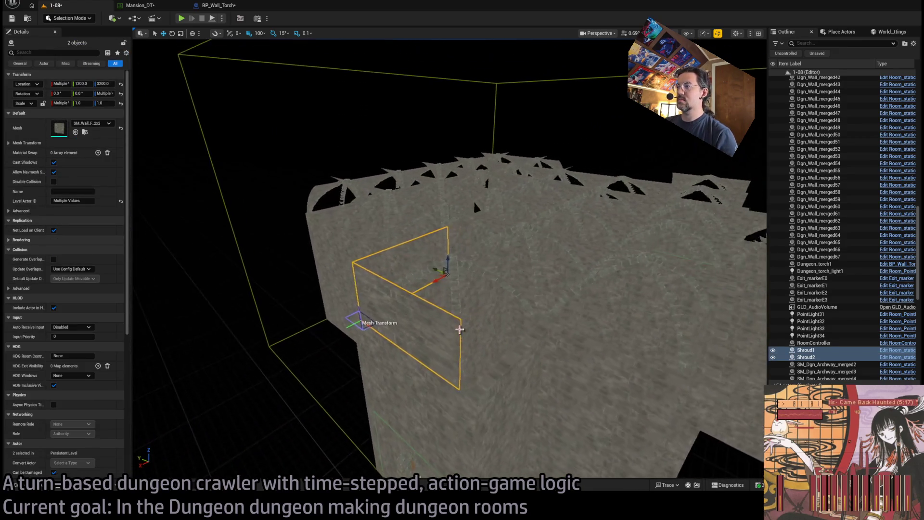
{"action": "left_click", "coordinate": [414, 330]}
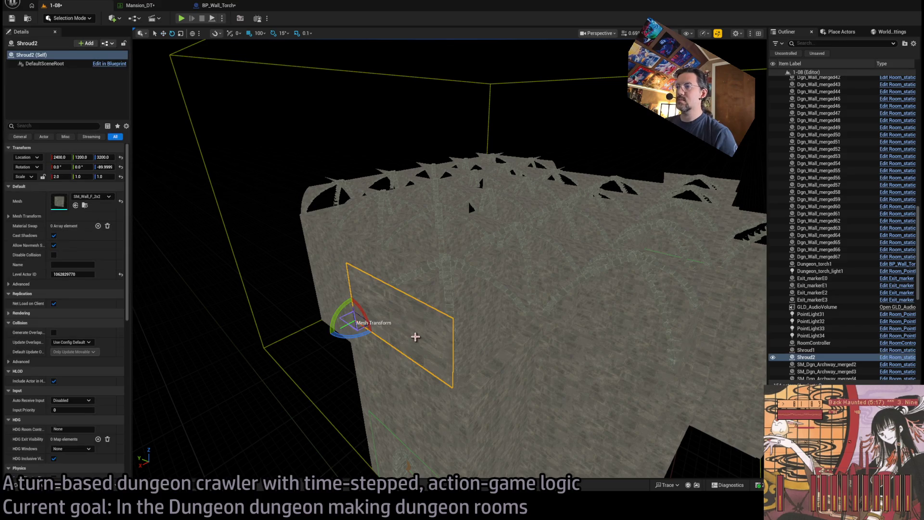
{"action": "left_click_drag", "start_coordinate": [362, 335], "coordinate": [443, 381]}
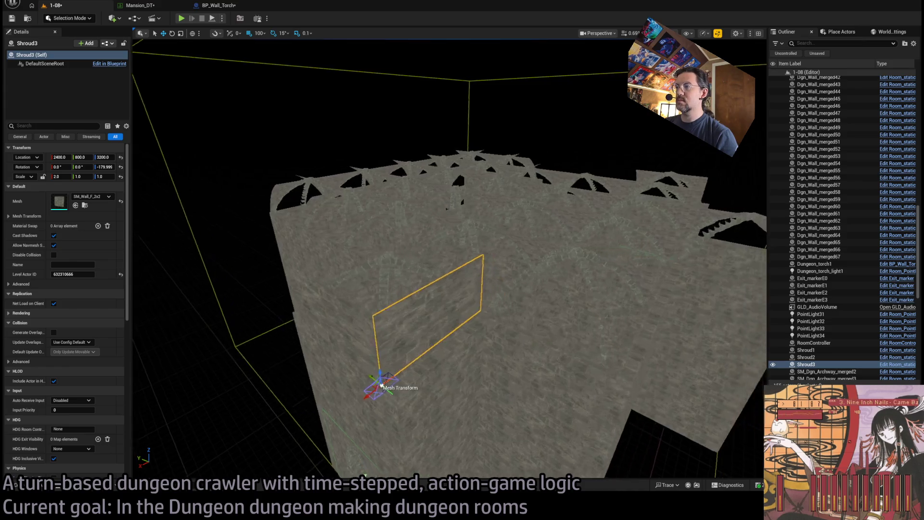
{"action": "left_click_drag", "start_coordinate": [448, 260], "coordinate": [481, 238]}
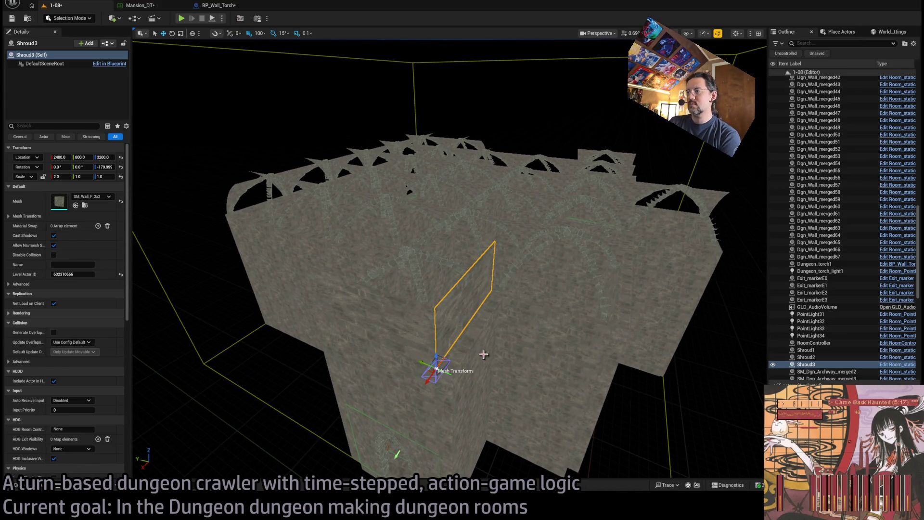
{"action": "key", "text": "f"}
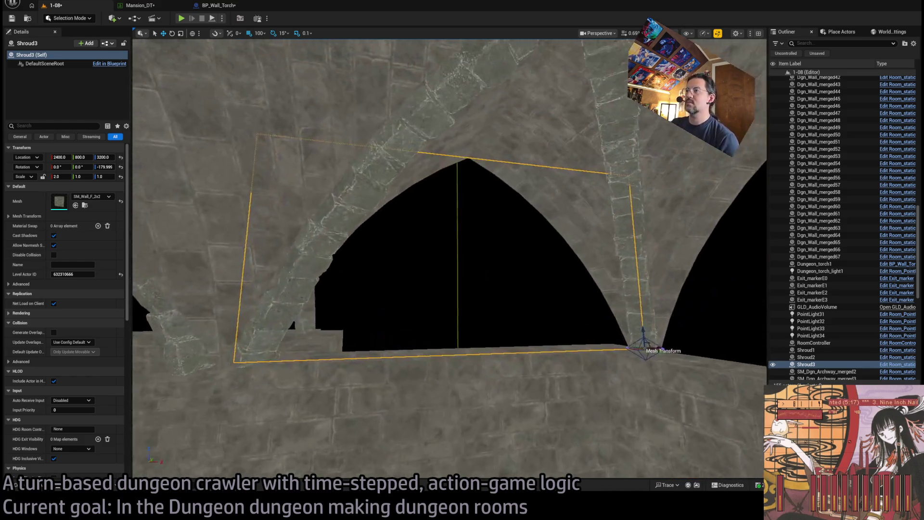
{"action": "mouse_move", "coordinate": [449, 259]}
{"action": "left_mouse_down"}
{"action": "mouse_move", "coordinate": [474, 239]}
{"action": "mouse_move", "coordinate": [414, 336]}
{"action": "left_mouse_up"}
Select Shroud2 and upper walls Dgn_Wall_merged64, 66, 62, 59 and 65.
{"action": "left_click", "coordinate": [505, 387], "text": "ctrl"}
{"action": "mouse_move", "coordinate": [505, 388]}
{"action": "left_mouse_down"}
{"action": "mouse_move", "coordinate": [538, 367]}
{"action": "mouse_move", "coordinate": [466, 377]}
{"action": "left_mouse_up"}
{"action": "left_click", "coordinate": [447, 396]}
{"action": "left_click", "coordinate": [591, 408], "text": "ctrl"}
{"action": "left_click_drag", "start_coordinate": [591, 409], "coordinate": [490, 407]}
{"action": "left_click", "coordinate": [556, 384], "text": "ctrl"}
{"action": "mouse_move", "coordinate": [555, 384]}
{"action": "left_mouse_down"}
{"action": "mouse_move", "coordinate": [536, 175]}
{"action": "mouse_move", "coordinate": [518, 407]}
{"action": "mouse_move", "coordinate": [467, 348]}
{"action": "left_mouse_up"}
{"action": "left_click", "coordinate": [518, 407], "text": "ctrl"}
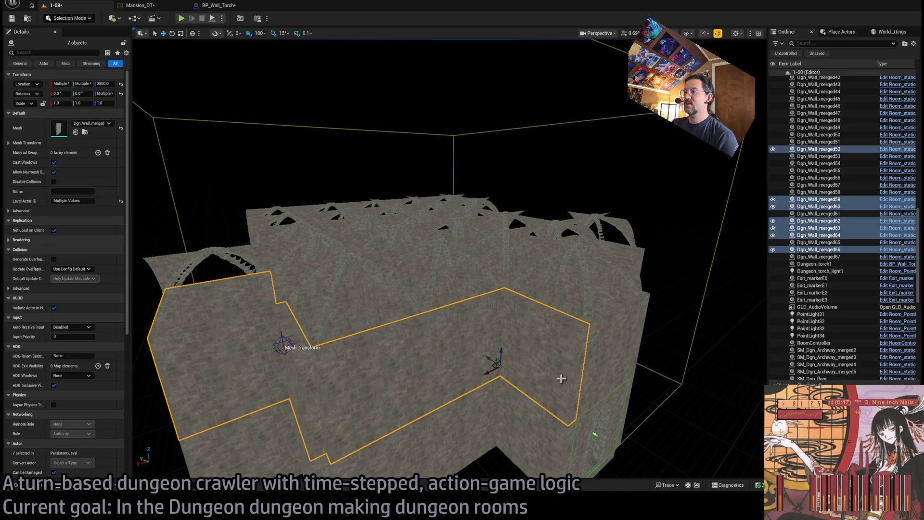
{"action": "left_click", "coordinate": [637, 377], "text": "ctrl"}
{"action": "left_click_drag", "start_coordinate": [638, 378], "coordinate": [505, 371]}
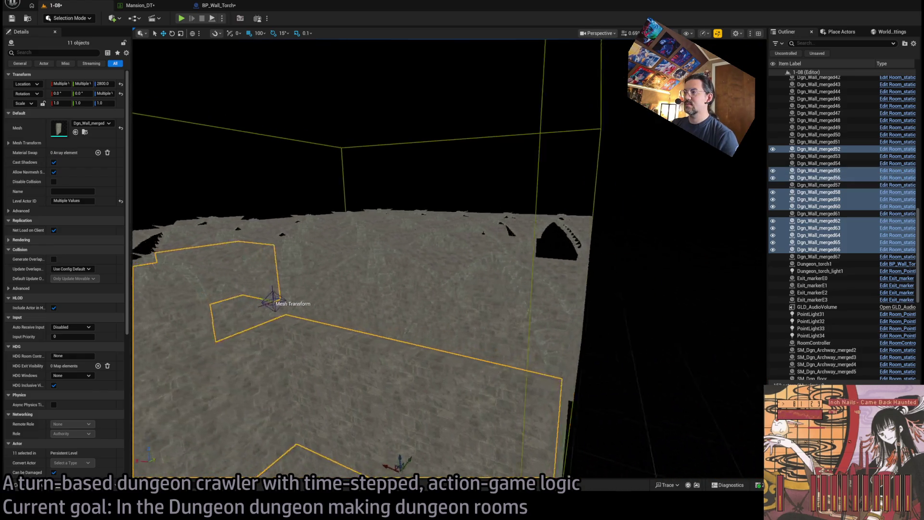
Add Dgn_Wall_merged67, 57, 51, 36–38 and 34, then copy the selection up to Z 3200.
{"action": "left_click", "coordinate": [443, 392], "text": "ctrl"}
{"action": "mouse_move", "coordinate": [443, 391]}
{"action": "left_mouse_down"}
{"action": "mouse_move", "coordinate": [540, 419]}
{"action": "mouse_move", "coordinate": [557, 392]}
{"action": "mouse_move", "coordinate": [557, 366]}
{"action": "mouse_move", "coordinate": [561, 378]}
{"action": "mouse_move", "coordinate": [490, 336]}
{"action": "left_mouse_up"}
{"action": "left_click", "coordinate": [557, 366], "text": "ctrl"}
{"action": "left_click", "coordinate": [562, 377], "text": "ctrl"}
{"action": "left_click", "coordinate": [610, 377], "text": "ctrl"}
{"action": "mouse_move", "coordinate": [610, 377]}
{"action": "left_mouse_down"}
{"action": "mouse_move", "coordinate": [664, 355]}
{"action": "mouse_move", "coordinate": [528, 418]}
{"action": "mouse_move", "coordinate": [624, 346]}
{"action": "mouse_move", "coordinate": [501, 419]}
{"action": "mouse_move", "coordinate": [453, 391]}
{"action": "mouse_move", "coordinate": [214, 430]}
{"action": "left_mouse_up"}
{"action": "left_click", "coordinate": [454, 392], "text": "ctrl"}
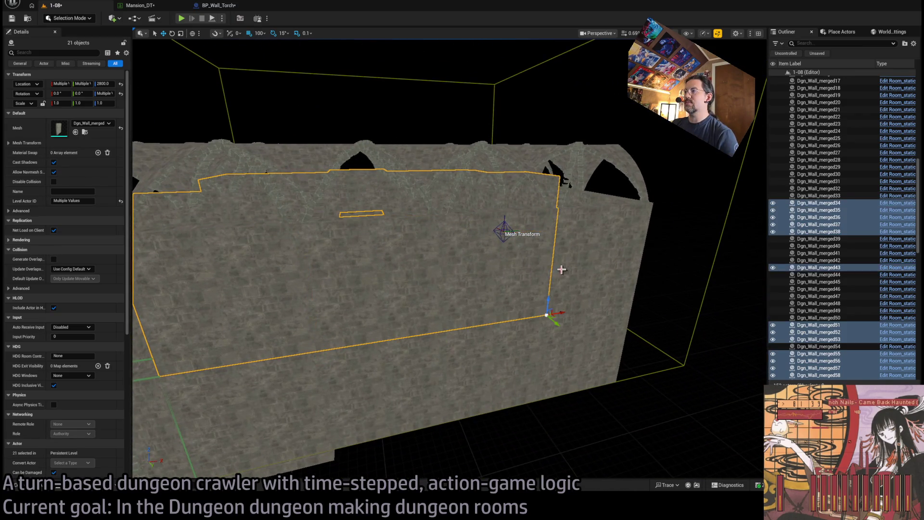
{"action": "left_click_drag", "start_coordinate": [156, 419], "coordinate": [327, 323]}
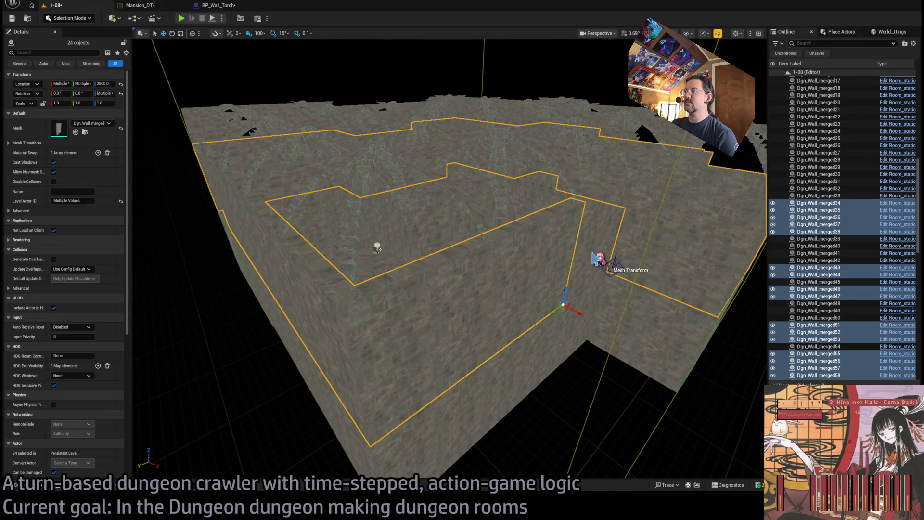
{"action": "mouse_move", "coordinate": [501, 253]}
{"action": "left_mouse_down", "text": "alt"}
{"action": "mouse_move", "coordinate": [512, 164]}
{"action": "mouse_move", "coordinate": [517, 241]}
{"action": "left_mouse_up", "text": "alt"}
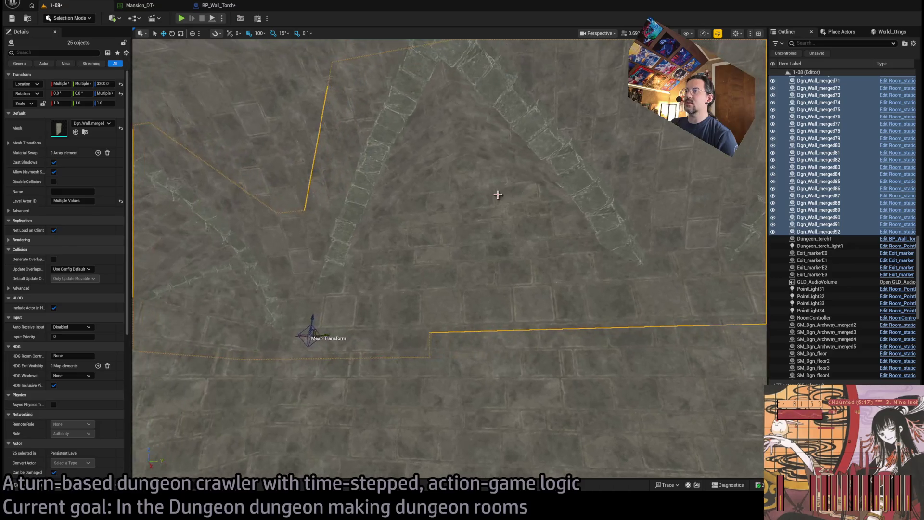
Turn Dgn_Wall_merged91 and 90 by 180° and move them to Y 2000 and Y 2400.
{"action": "left_click", "coordinate": [495, 196]}
{"action": "key", "text": "f"}
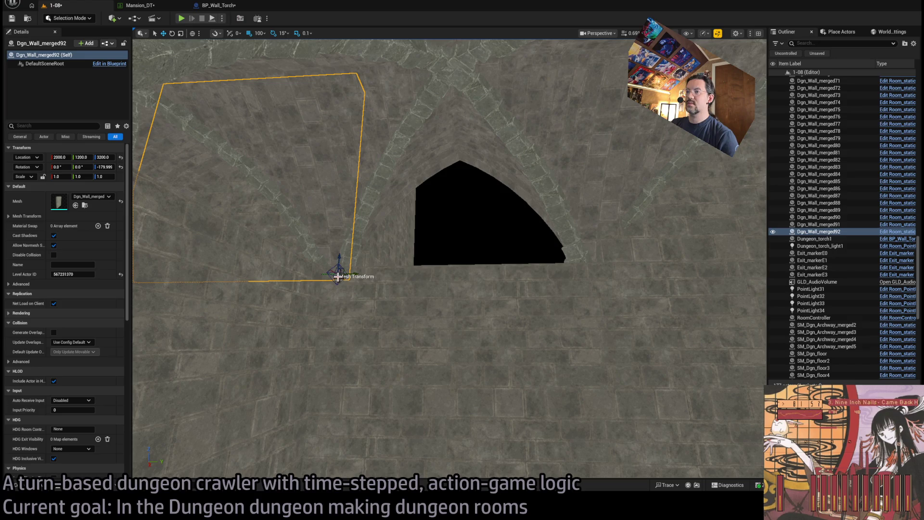
{"action": "left_click", "coordinate": [661, 234]}
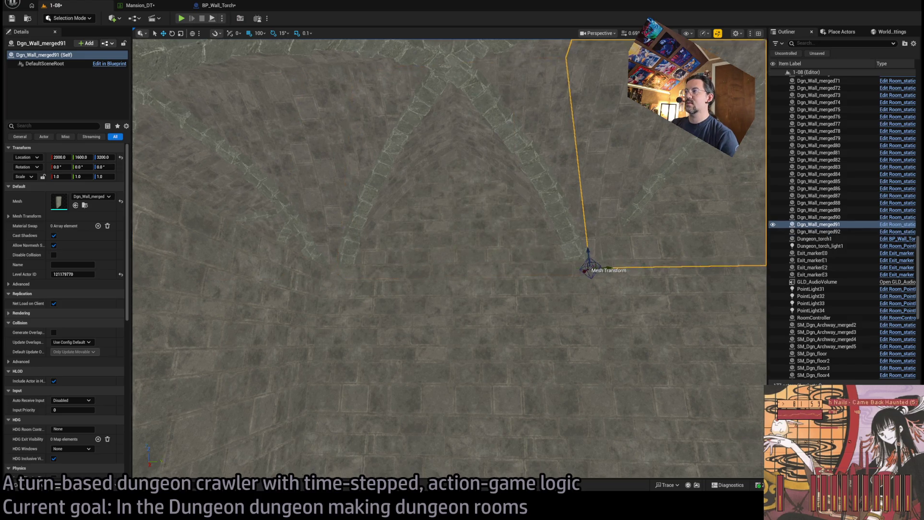
{"action": "key", "text": "f"}
{"action": "left_click_drag", "start_coordinate": [312, 261], "coordinate": [385, 265]}
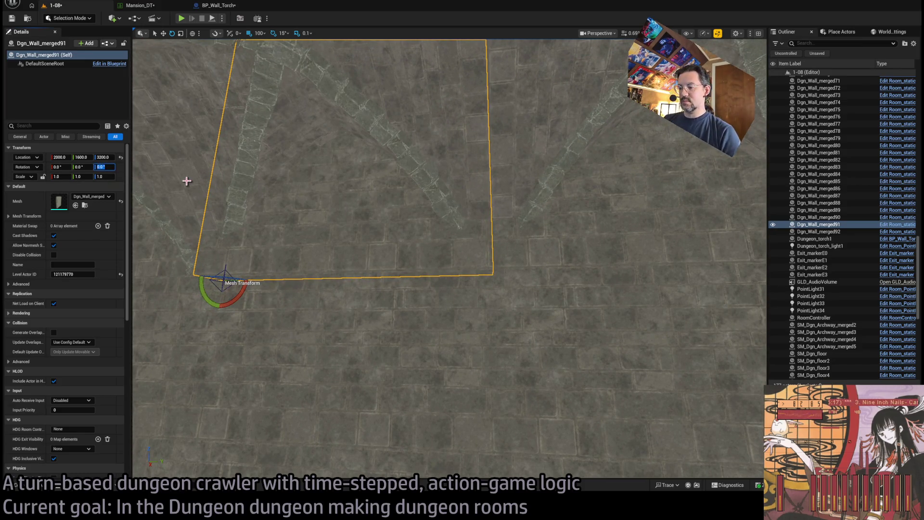
{"action": "type", "text": "180"}
{"action": "key", "text": "Return"}
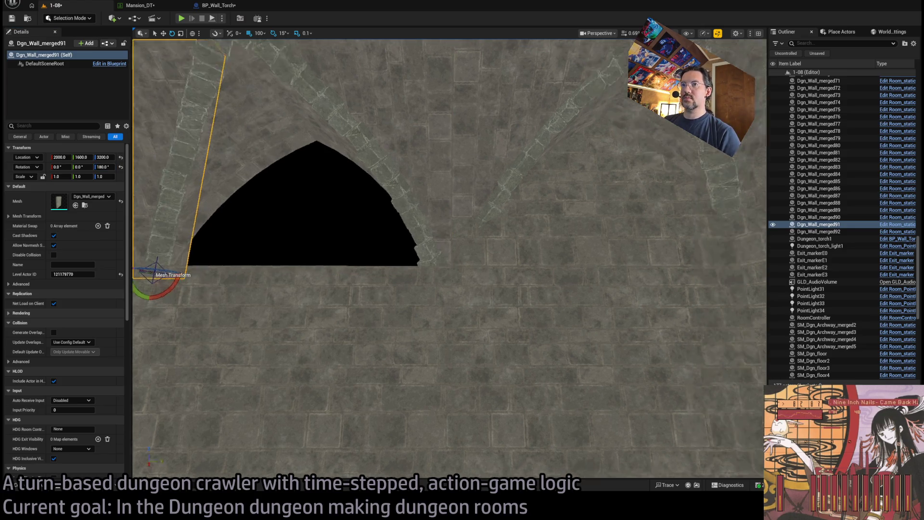
{"action": "left_click_drag", "start_coordinate": [322, 273], "coordinate": [548, 266]}
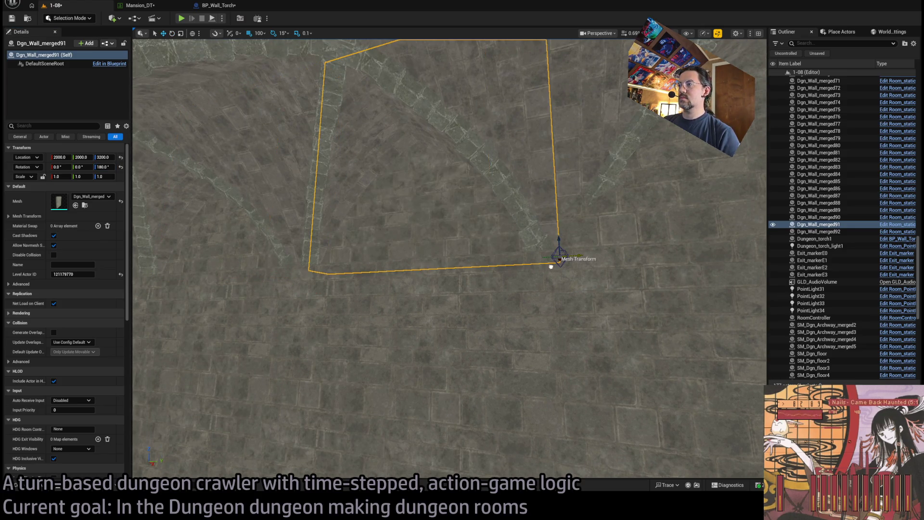
{"action": "left_click", "coordinate": [568, 259]}
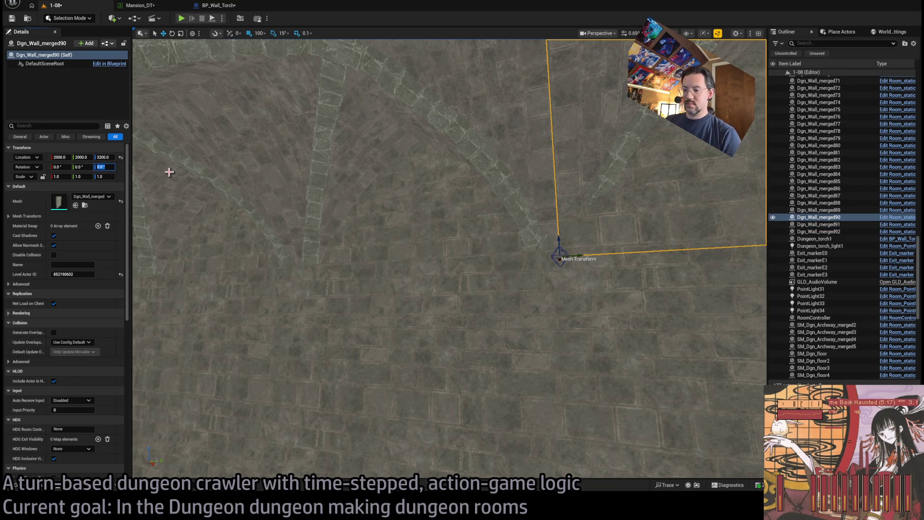
{"action": "type", "text": "180"}
{"action": "key", "text": "Return"}
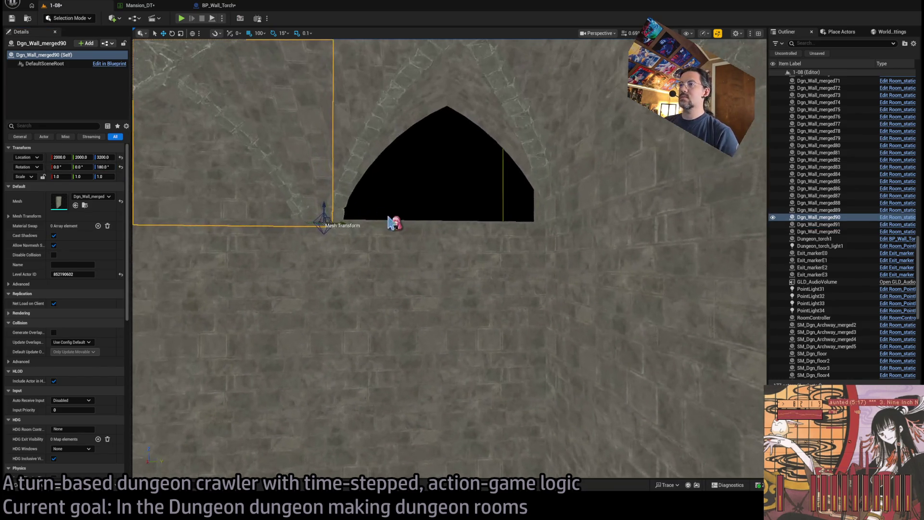
{"action": "left_click_drag", "start_coordinate": [338, 221], "coordinate": [551, 210]}
{"action": "mouse_move", "coordinate": [491, 258]}
{"action": "left_mouse_down"}
{"action": "mouse_move", "coordinate": [462, 253]}
{"action": "mouse_move", "coordinate": [453, 289]}
{"action": "mouse_move", "coordinate": [453, 195]}
{"action": "left_mouse_up"}
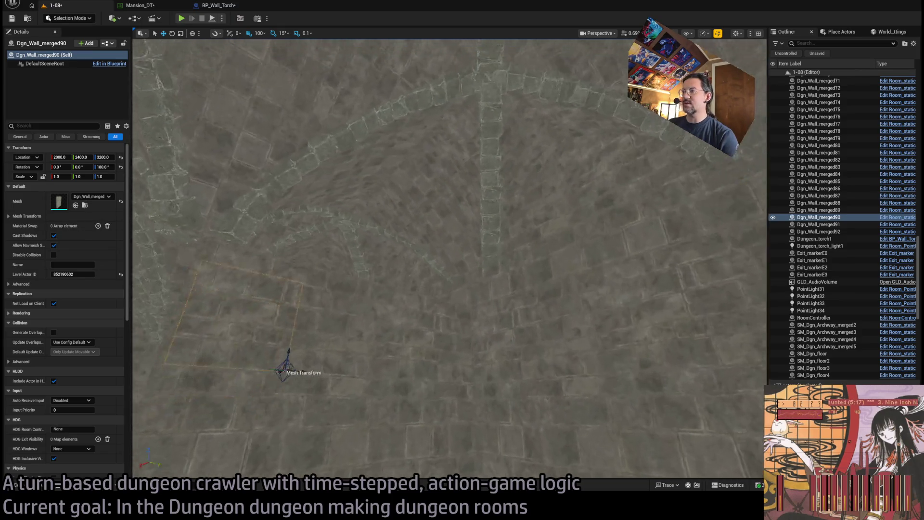
Delete the wall copy Dgn_Wall_merged88.
{"action": "left_click", "coordinate": [419, 337]}
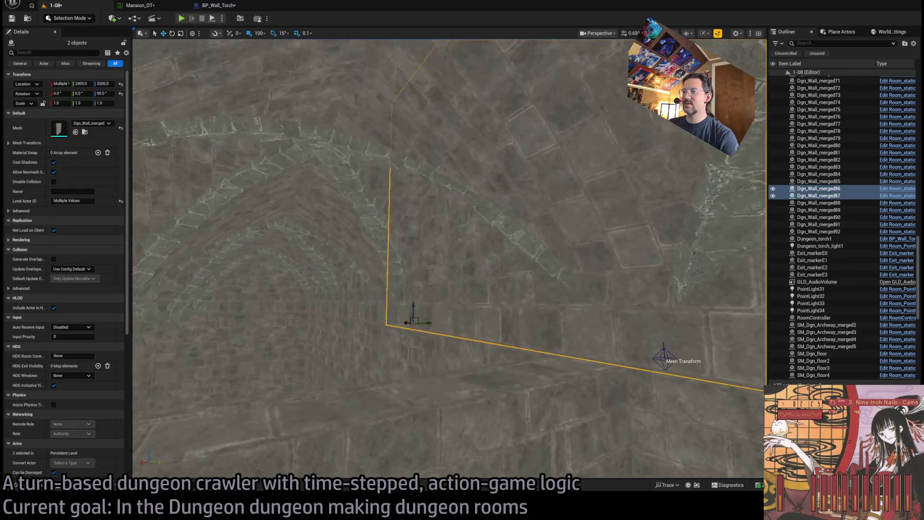
{"action": "left_click", "coordinate": [354, 318]}
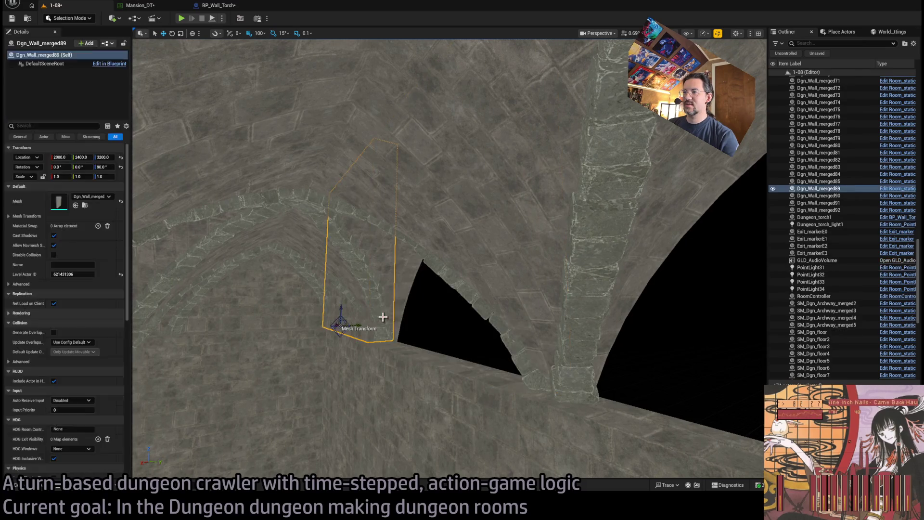
{"action": "key", "text": "Delete"}
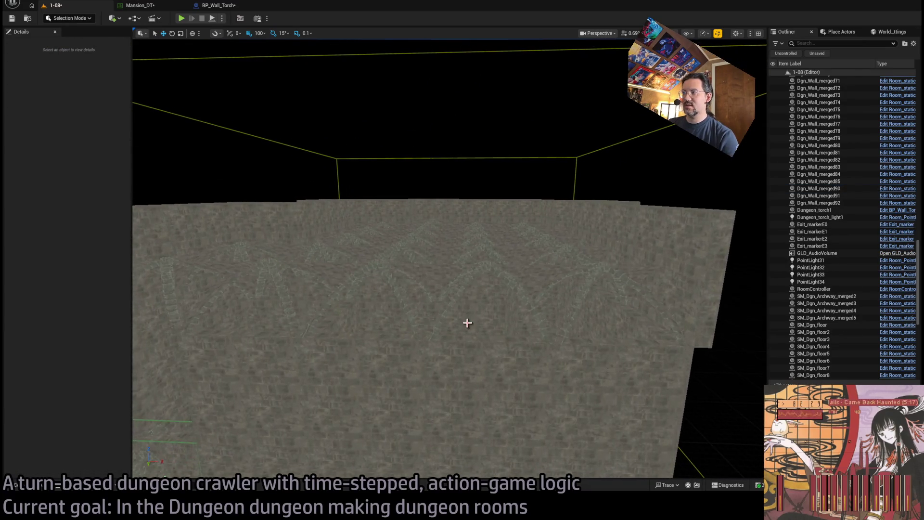
Place an SM_Wall_F_2x2 wall panel from the Content Drawer into the room.
{"action": "scroll", "coordinate": [358, 361], "scroll_direction": "up", "scroll_amount": 3}
{"action": "key", "text": "ctrl+space"}
{"action": "mouse_move", "coordinate": [150, 404]}
{"action": "left_mouse_down"}
{"action": "mouse_move", "coordinate": [441, 311]}
{"action": "mouse_move", "coordinate": [409, 303]}
{"action": "left_mouse_up"}
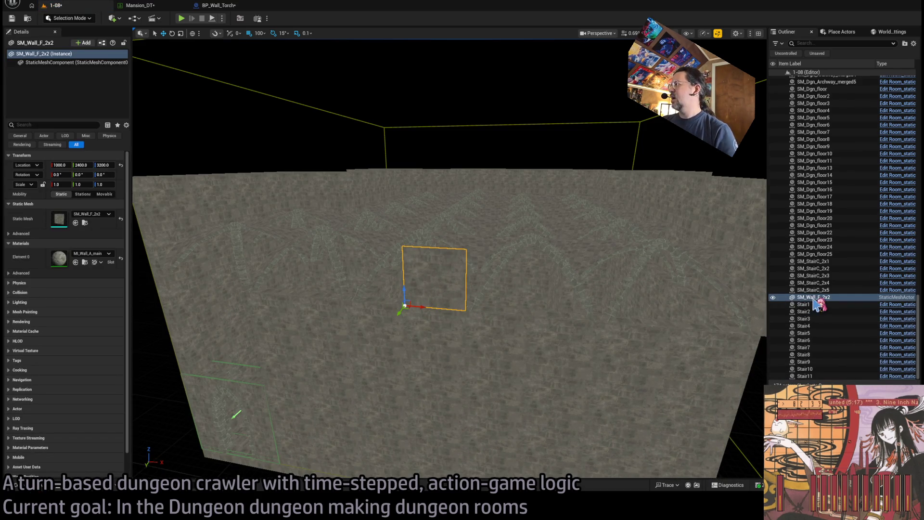
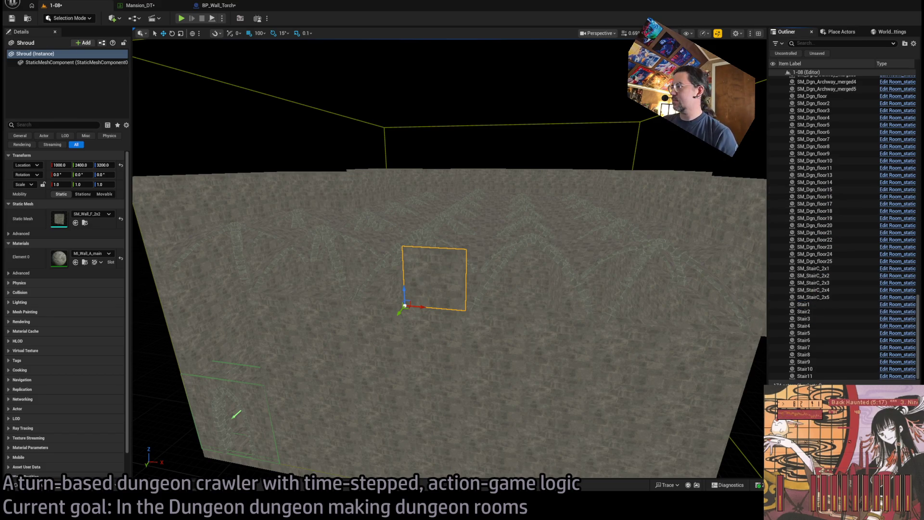
Select the Shroud strip, set its Scale X to 10.0, and orbit toward it.
{"action": "left_click", "coordinate": [236, 414]}
{"action": "left_click_drag", "start_coordinate": [248, 428], "coordinate": [407, 399]}
{"action": "left_click_drag", "start_coordinate": [612, 302], "coordinate": [611, 306]}
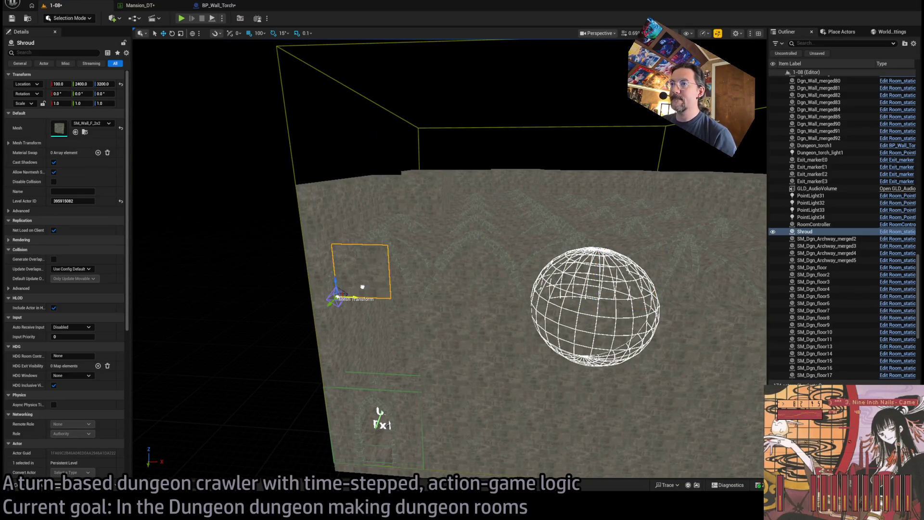
{"action": "left_click_drag", "start_coordinate": [333, 289], "coordinate": [385, 292]}
{"action": "mouse_move", "coordinate": [382, 414]}
{"action": "left_mouse_down"}
{"action": "mouse_move", "coordinate": [426, 385]}
{"action": "mouse_move", "coordinate": [414, 356]}
{"action": "mouse_move", "coordinate": [285, 439]}
{"action": "left_mouse_up"}
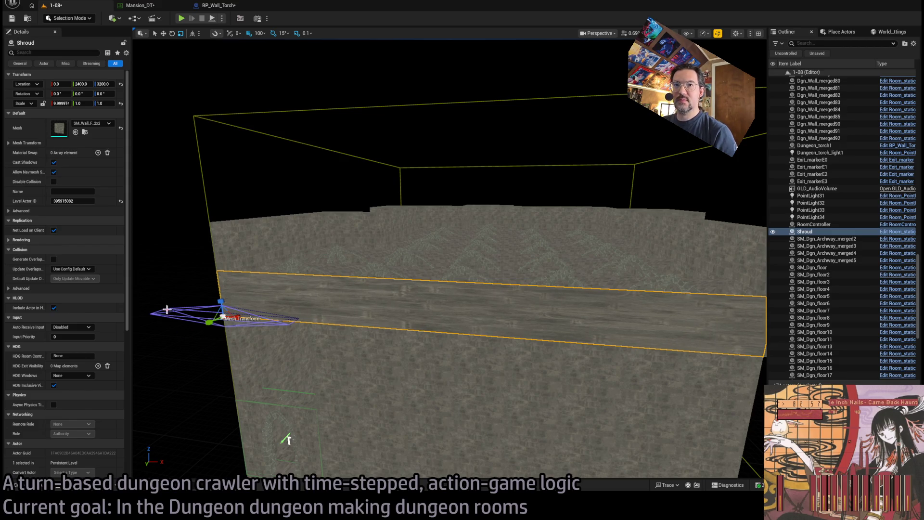
Inspect the widened Shroud strip head-on and pull back to see the wall block.
{"action": "scroll", "coordinate": [100, 262], "scroll_direction": "down", "scroll_amount": 1}
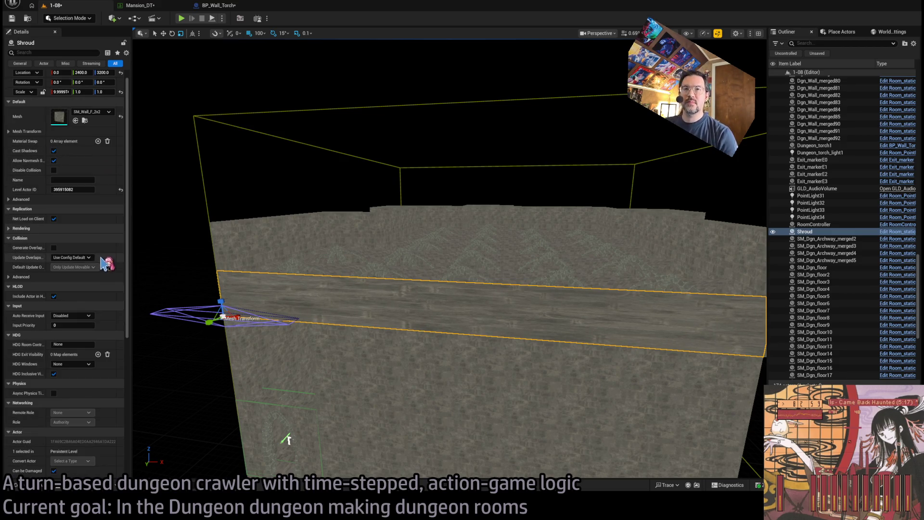
{"action": "mouse_move", "coordinate": [285, 439]}
{"action": "left_mouse_down"}
{"action": "mouse_move", "coordinate": [269, 429]}
{"action": "mouse_move", "coordinate": [284, 419]}
{"action": "left_mouse_up"}
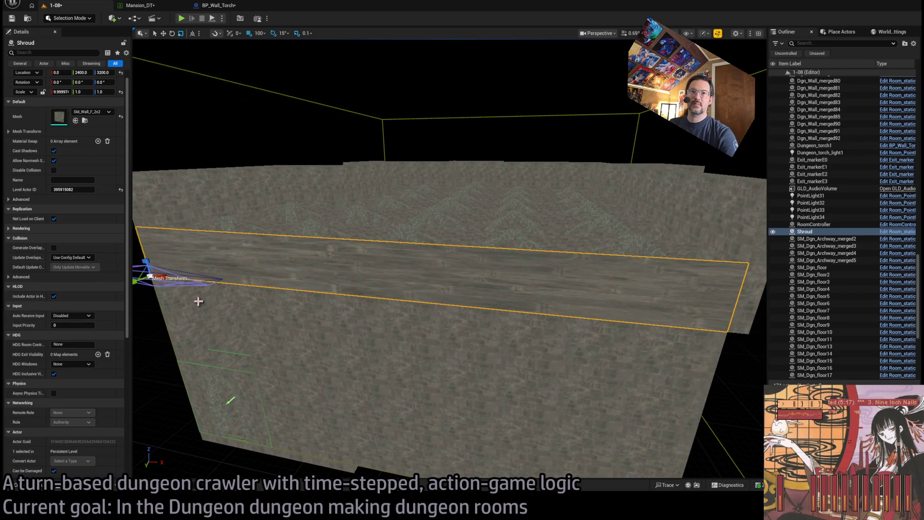
{"action": "scroll", "coordinate": [54, 176], "scroll_direction": "up", "scroll_amount": 1}
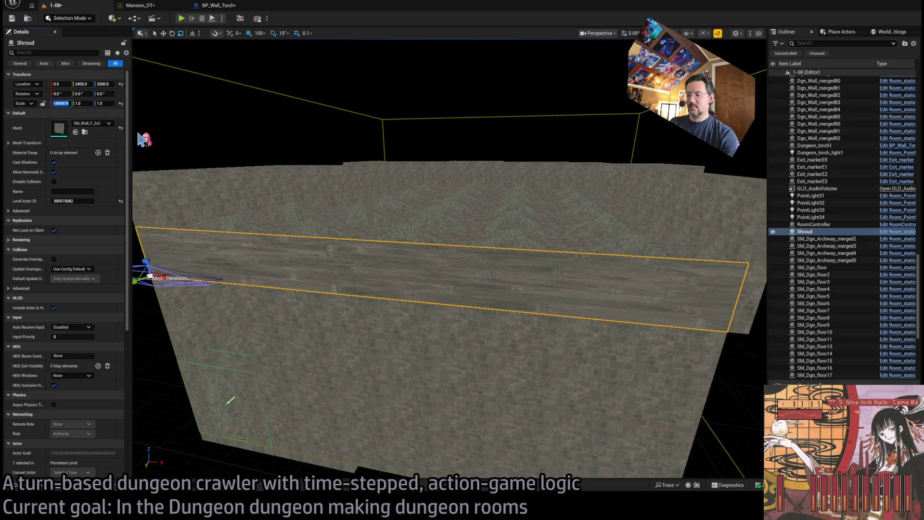
{"action": "left_click_drag", "start_coordinate": [145, 139], "coordinate": [164, 159]}
{"action": "mouse_move", "coordinate": [336, 462]}
{"action": "left_mouse_down"}
{"action": "mouse_move", "coordinate": [385, 447]}
{"action": "mouse_move", "coordinate": [414, 385]}
{"action": "mouse_move", "coordinate": [400, 297]}
{"action": "left_mouse_up"}
{"action": "left_click", "coordinate": [434, 367]}
Delete Dgn_Wall_merged82, Dgn_Wall_merged76 and three other unwanted wall pieces.
{"action": "mouse_move", "coordinate": [438, 365]}
{"action": "left_mouse_down"}
{"action": "mouse_move", "coordinate": [440, 341]}
{"action": "mouse_move", "coordinate": [336, 344]}
{"action": "mouse_move", "coordinate": [301, 433]}
{"action": "mouse_move", "coordinate": [172, 415]}
{"action": "mouse_move", "coordinate": [406, 377]}
{"action": "left_mouse_up"}
{"action": "key", "text": "Delete"}
{"action": "left_click", "coordinate": [434, 371]}
{"action": "key", "text": "Delete"}
{"action": "left_click", "coordinate": [404, 313]}
{"action": "key", "text": "Delete"}
{"action": "left_click", "coordinate": [278, 311]}
{"action": "key", "text": "Delete"}
{"action": "left_click", "coordinate": [278, 311]}
{"action": "key", "text": "Delete"}
Delete more wall pieces, including Dgn_Wall_merged72 and Dgn_Wall_merged71.
{"action": "mouse_move", "coordinate": [278, 311]}
{"action": "left_mouse_down"}
{"action": "mouse_move", "coordinate": [378, 304]}
{"action": "mouse_move", "coordinate": [344, 323]}
{"action": "left_mouse_up"}
{"action": "left_click", "coordinate": [414, 324]}
{"action": "key", "text": "Delete"}
{"action": "left_click", "coordinate": [404, 335]}
{"action": "key", "text": "Delete"}
{"action": "mouse_move", "coordinate": [404, 334]}
{"action": "left_mouse_down"}
{"action": "mouse_move", "coordinate": [444, 323]}
{"action": "mouse_move", "coordinate": [423, 341]}
{"action": "mouse_move", "coordinate": [678, 345]}
{"action": "left_mouse_up"}
{"action": "left_click", "coordinate": [444, 324]}
{"action": "key", "text": "Delete"}
{"action": "left_click", "coordinate": [423, 341]}
{"action": "key", "text": "Delete"}
{"action": "left_click", "coordinate": [412, 348]}
{"action": "key", "text": "Delete"}
Delete Dgn_Wall_merged92, then undo to keep it.
{"action": "mouse_move", "coordinate": [412, 348]}
{"action": "left_mouse_down"}
{"action": "mouse_move", "coordinate": [440, 334]}
{"action": "mouse_move", "coordinate": [382, 324]}
{"action": "mouse_move", "coordinate": [388, 303]}
{"action": "left_mouse_up"}
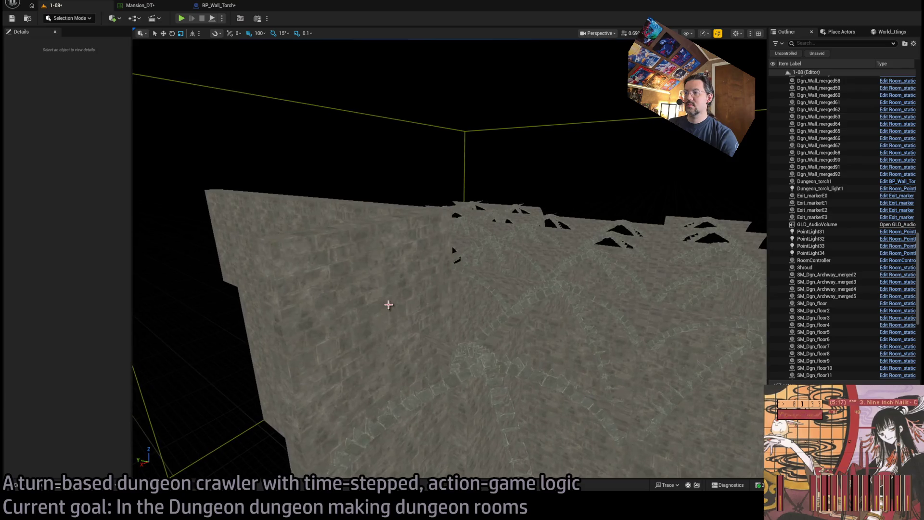
{"action": "left_click", "coordinate": [390, 298]}
{"action": "mouse_move", "coordinate": [397, 272]}
{"action": "left_mouse_down"}
{"action": "mouse_move", "coordinate": [433, 303]}
{"action": "mouse_move", "coordinate": [409, 284]}
{"action": "mouse_move", "coordinate": [442, 291]}
{"action": "mouse_move", "coordinate": [470, 429]}
{"action": "mouse_move", "coordinate": [501, 395]}
{"action": "mouse_move", "coordinate": [416, 290]}
{"action": "left_mouse_up"}
{"action": "key", "text": "Delete"}
{"action": "key", "text": "ctrl+z"}
Shorten Shroud to Scale X 5.0 and Alt-drag a copy rotated 90° as Shroud2.
{"action": "left_click", "coordinate": [417, 291]}
{"action": "key", "text": "f"}
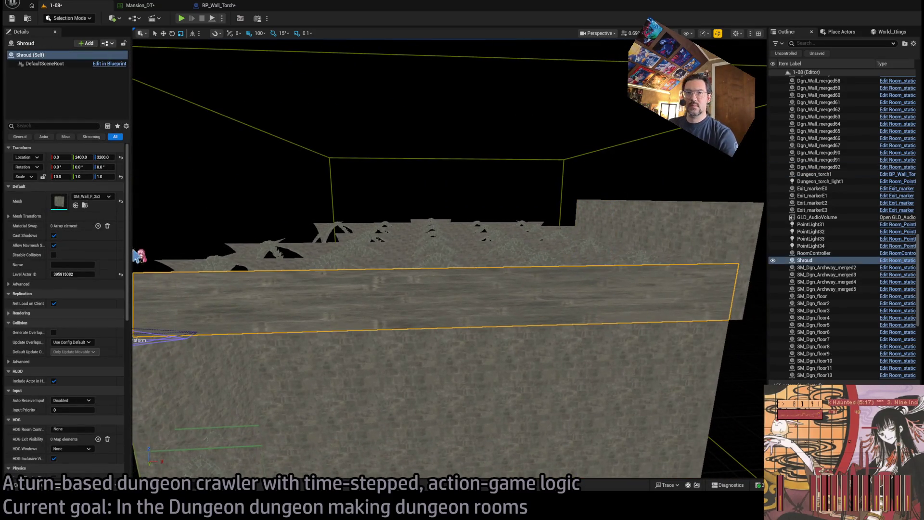
{"action": "scroll", "coordinate": [371, 326], "scroll_direction": "down", "scroll_amount": 6}
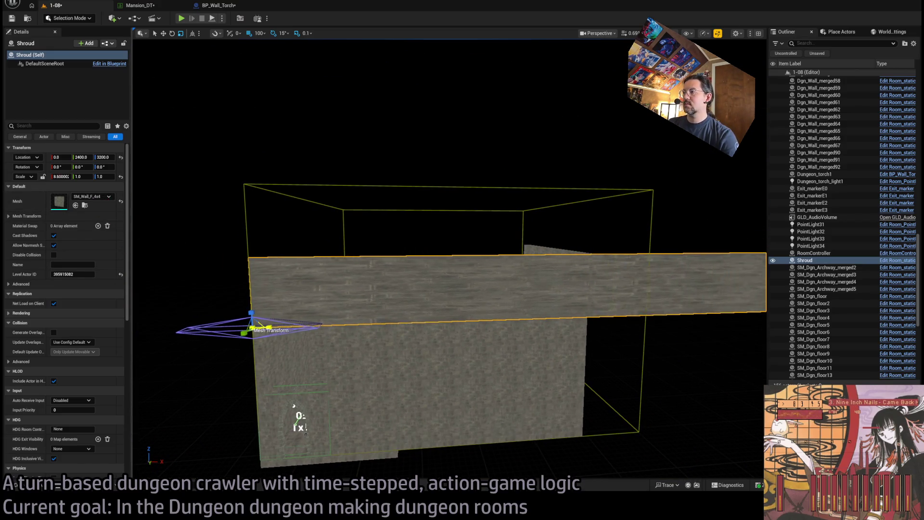
{"action": "key", "text": "ctrl+z"}
{"action": "mouse_move", "coordinate": [294, 406]}
{"action": "left_mouse_down"}
{"action": "mouse_move", "coordinate": [308, 409]}
{"action": "mouse_move", "coordinate": [214, 276]}
{"action": "mouse_move", "coordinate": [300, 267]}
{"action": "mouse_move", "coordinate": [507, 334]}
{"action": "left_mouse_up"}
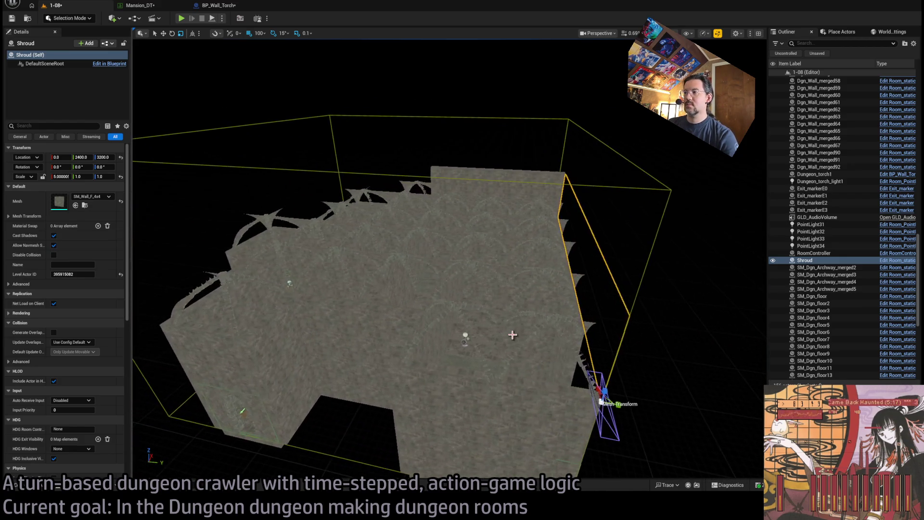
{"action": "mouse_move", "coordinate": [586, 411]}
{"action": "left_mouse_down"}
{"action": "mouse_move", "coordinate": [597, 393]}
{"action": "mouse_move", "coordinate": [565, 395]}
{"action": "left_mouse_up"}
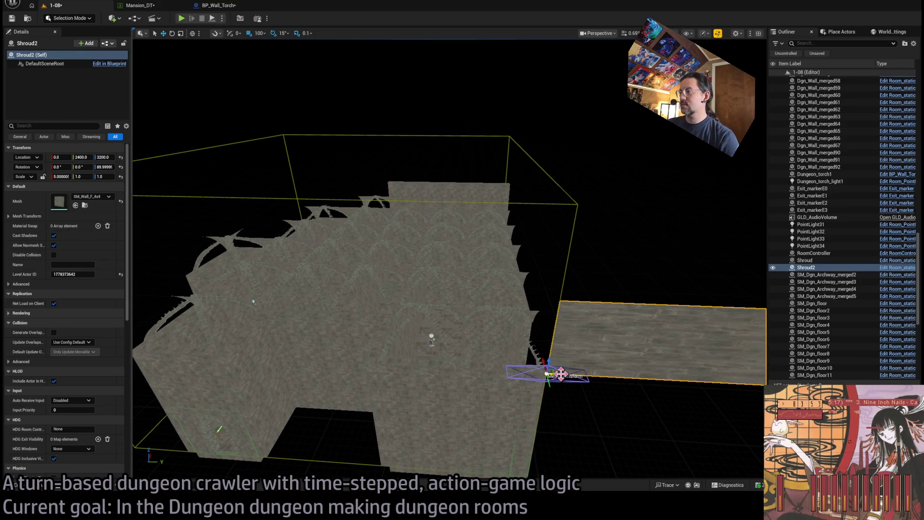
Move Shroud2 to Y 1600 and set its Scale X to 2.0.
{"action": "mouse_move", "coordinate": [410, 370]}
{"action": "left_mouse_down"}
{"action": "mouse_move", "coordinate": [371, 372]}
{"action": "mouse_move", "coordinate": [509, 366]}
{"action": "left_mouse_up"}
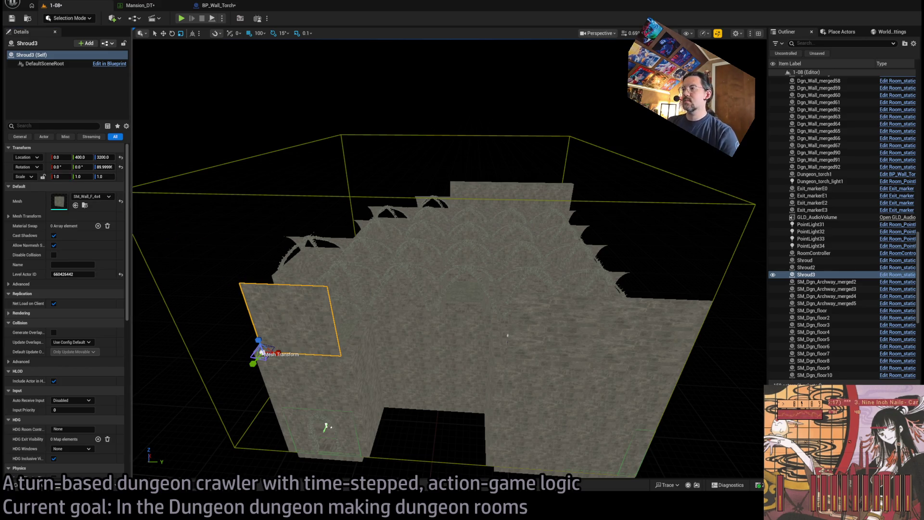
{"action": "left_click", "coordinate": [507, 336]}
{"action": "key", "text": "Return"}
{"action": "scroll", "coordinate": [573, 412], "scroll_direction": "up", "scroll_amount": 3}
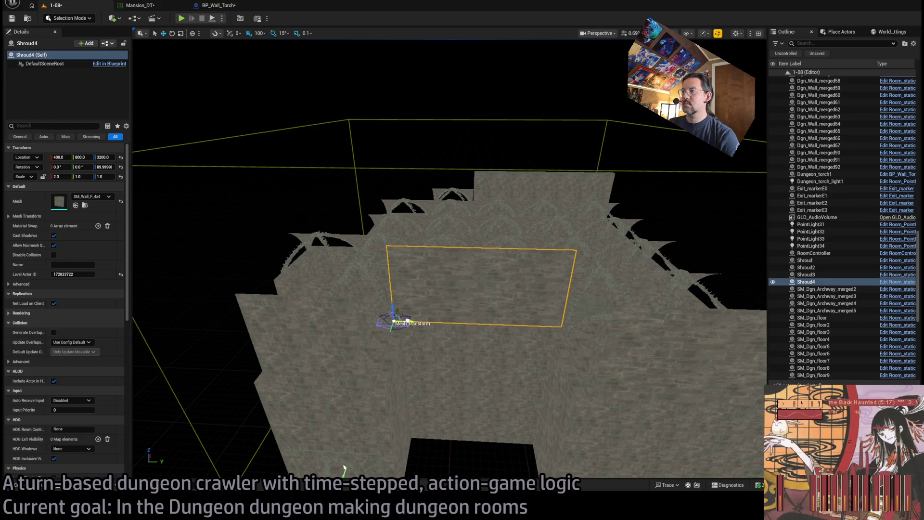
Add Shroud3–Shroud6, with Shroud6 turned 90° at 800, 0, 3200.
{"action": "mouse_move", "coordinate": [344, 470]}
{"action": "left_mouse_down"}
{"action": "mouse_move", "coordinate": [384, 395]}
{"action": "mouse_move", "coordinate": [440, 340]}
{"action": "mouse_move", "coordinate": [414, 308]}
{"action": "mouse_move", "coordinate": [434, 279]}
{"action": "mouse_move", "coordinate": [414, 308]}
{"action": "mouse_move", "coordinate": [477, 337]}
{"action": "left_mouse_up"}
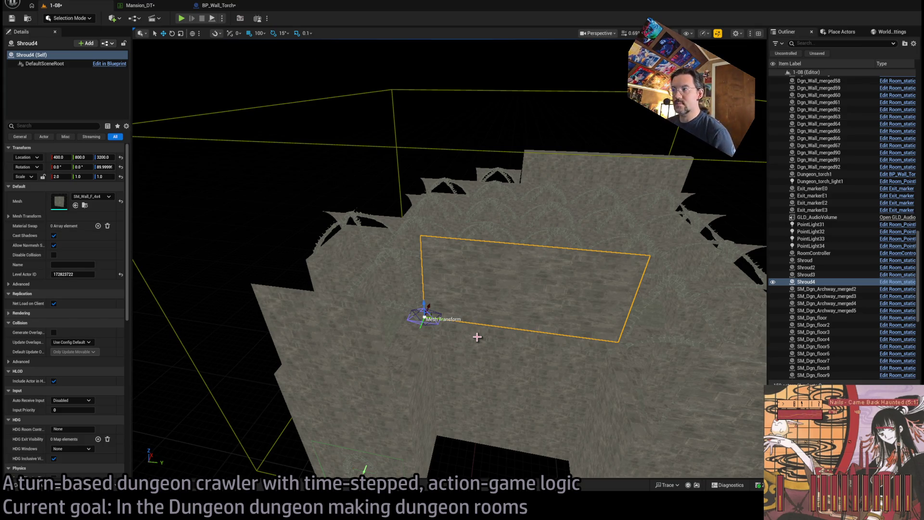
{"action": "left_click_drag", "start_coordinate": [366, 356], "coordinate": [366, 343]}
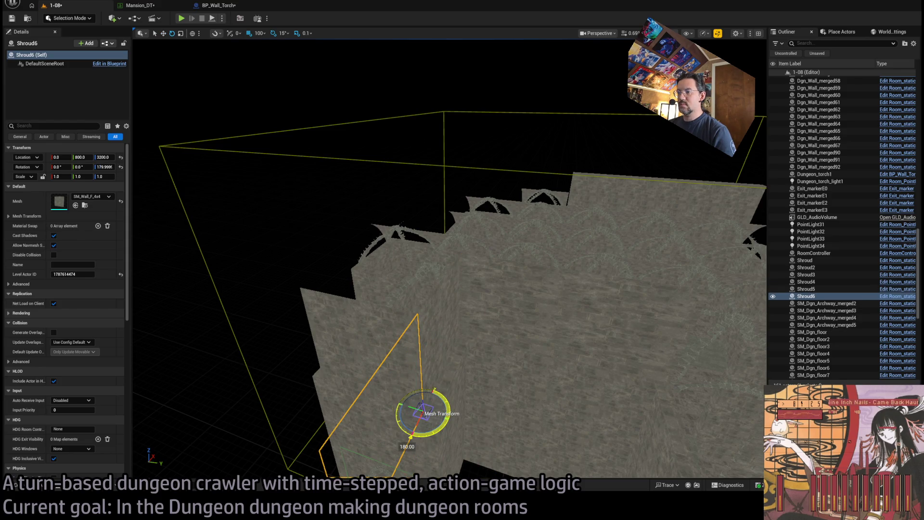
{"action": "mouse_move", "coordinate": [385, 318]}
{"action": "left_mouse_down"}
{"action": "mouse_move", "coordinate": [444, 371]}
{"action": "mouse_move", "coordinate": [553, 382]}
{"action": "mouse_move", "coordinate": [408, 353]}
{"action": "mouse_move", "coordinate": [441, 342]}
{"action": "mouse_move", "coordinate": [488, 294]}
{"action": "mouse_move", "coordinate": [453, 356]}
{"action": "mouse_move", "coordinate": [448, 347]}
{"action": "mouse_move", "coordinate": [478, 347]}
{"action": "left_mouse_up"}
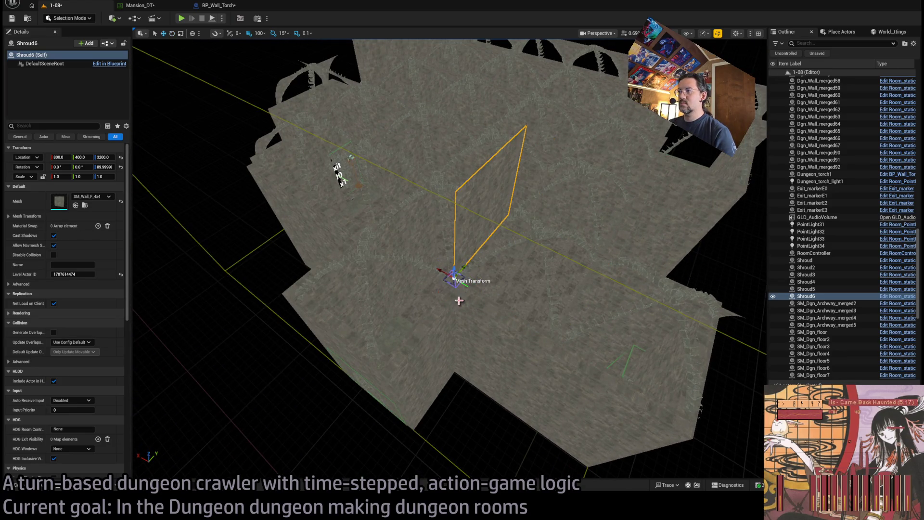
{"action": "left_click_drag", "start_coordinate": [477, 348], "coordinate": [448, 327]}
Duplicate Dgn_Wall_merged55 and 56 upward and add the Shroud7 and Shroud8 walls.
{"action": "left_click", "coordinate": [379, 326]}
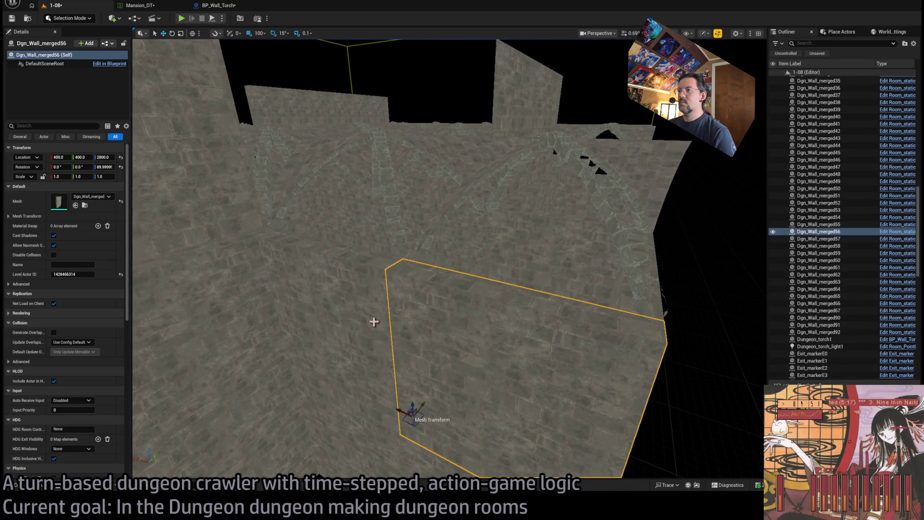
{"action": "mouse_move", "coordinate": [292, 345]}
{"action": "left_mouse_down"}
{"action": "mouse_move", "coordinate": [299, 161]}
{"action": "mouse_move", "coordinate": [299, 212]}
{"action": "mouse_move", "coordinate": [235, 204]}
{"action": "mouse_move", "coordinate": [324, 202]}
{"action": "mouse_move", "coordinate": [458, 270]}
{"action": "mouse_move", "coordinate": [381, 340]}
{"action": "mouse_move", "coordinate": [436, 372]}
{"action": "left_mouse_up"}
{"action": "left_click", "coordinate": [458, 270]}
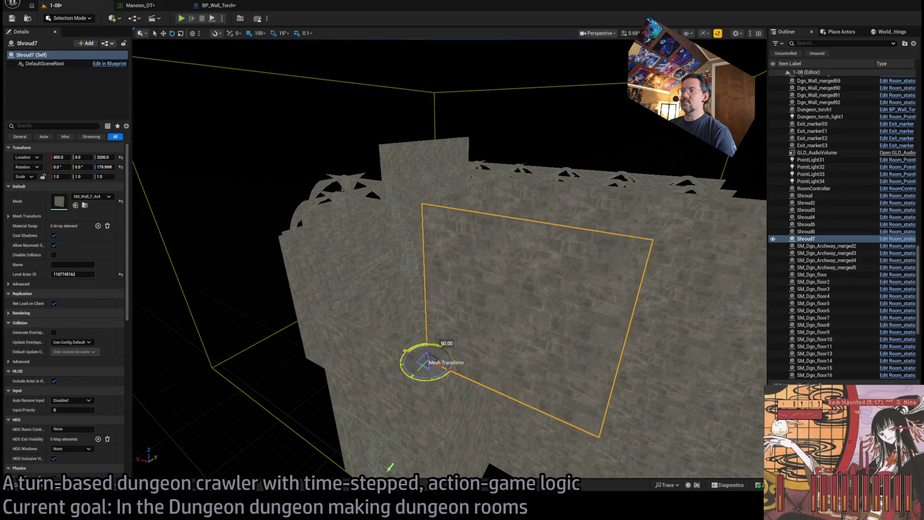
{"action": "mouse_move", "coordinate": [340, 314]}
{"action": "left_mouse_down"}
{"action": "mouse_move", "coordinate": [366, 327]}
{"action": "mouse_move", "coordinate": [488, 345]}
{"action": "left_mouse_up"}
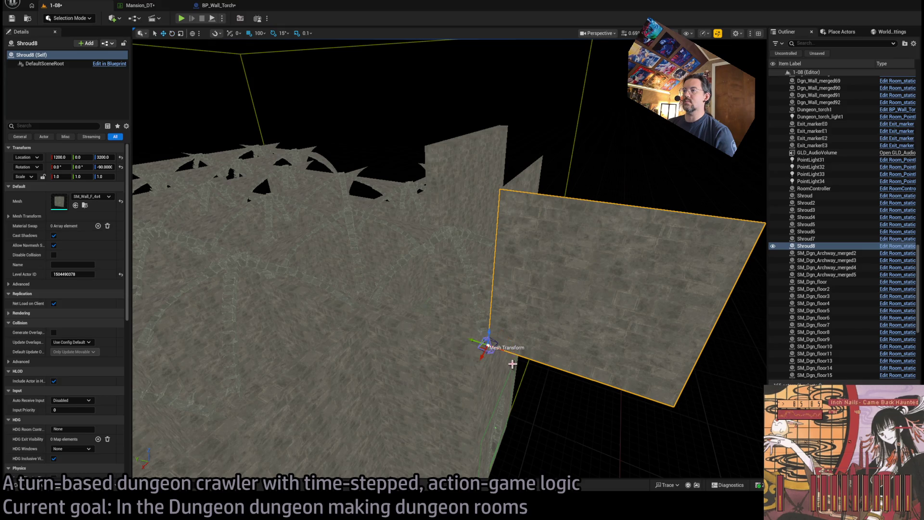
{"action": "mouse_move", "coordinate": [488, 345]}
{"action": "left_mouse_down"}
{"action": "mouse_move", "coordinate": [462, 260]}
{"action": "mouse_move", "coordinate": [474, 318]}
{"action": "left_mouse_up"}
Alt-drag copies of Dgn_Wall_merged59, 60 and 63 up to height 3200.
{"action": "left_click", "coordinate": [357, 333]}
{"action": "left_click_drag", "start_coordinate": [357, 333], "coordinate": [439, 370]}
{"action": "left_click", "coordinate": [368, 389], "text": "ctrl"}
{"action": "left_click_drag", "start_coordinate": [368, 389], "coordinate": [506, 384]}
{"action": "mouse_move", "coordinate": [329, 453]}
{"action": "left_mouse_down"}
{"action": "mouse_move", "coordinate": [324, 385]}
{"action": "mouse_move", "coordinate": [342, 337]}
{"action": "left_mouse_up"}
{"action": "scroll", "coordinate": [330, 322], "scroll_direction": "up", "scroll_amount": 2}
Rotate Shroud10 to Rotation Z 0 after checking Dgn_Wall_merged92 and Shroud8.
{"action": "mouse_move", "coordinate": [442, 361]}
{"action": "left_mouse_down"}
{"action": "mouse_move", "coordinate": [448, 299]}
{"action": "mouse_move", "coordinate": [424, 318]}
{"action": "left_mouse_up"}
{"action": "left_click", "coordinate": [448, 299]}
{"action": "left_click_drag", "start_coordinate": [350, 255], "coordinate": [375, 294]}
{"action": "key", "text": "Escape"}
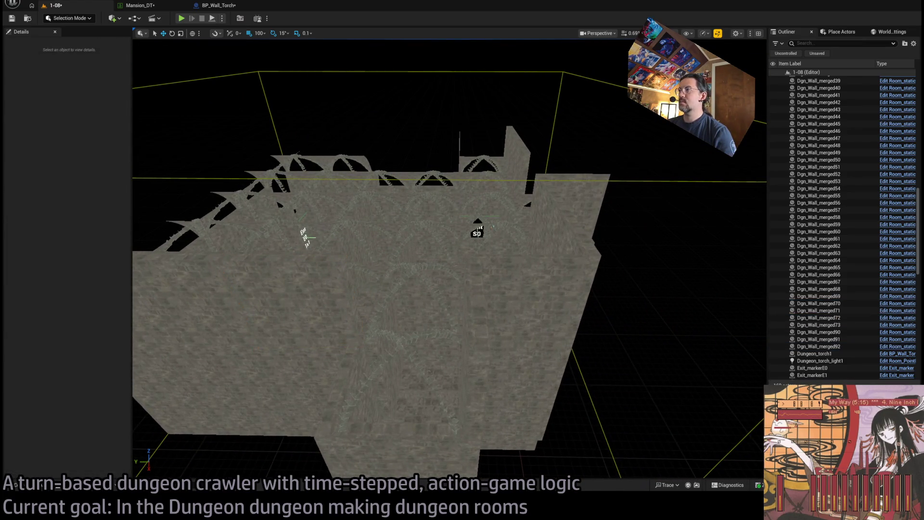
{"action": "left_click", "coordinate": [544, 240]}
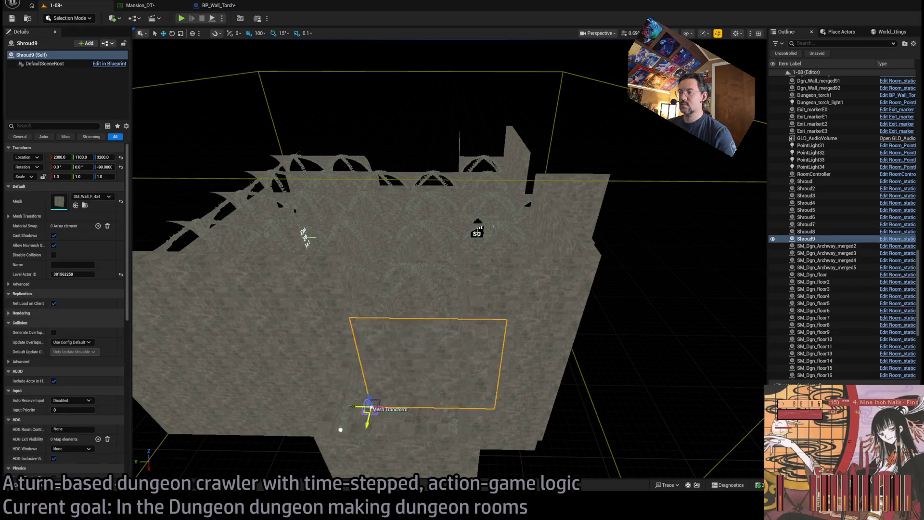
{"action": "mouse_move", "coordinate": [430, 419]}
{"action": "left_mouse_down"}
{"action": "mouse_move", "coordinate": [418, 401]}
{"action": "mouse_move", "coordinate": [430, 419]}
{"action": "left_mouse_up"}
{"action": "mouse_move", "coordinate": [544, 433]}
{"action": "left_mouse_down"}
{"action": "mouse_move", "coordinate": [520, 436]}
{"action": "mouse_move", "coordinate": [433, 337]}
{"action": "mouse_move", "coordinate": [397, 389]}
{"action": "left_mouse_up"}
Check Dgn_Wall_merged64, 42 and 14, then open the Content Drawer on the WALL meshes.
{"action": "left_click", "coordinate": [424, 332]}
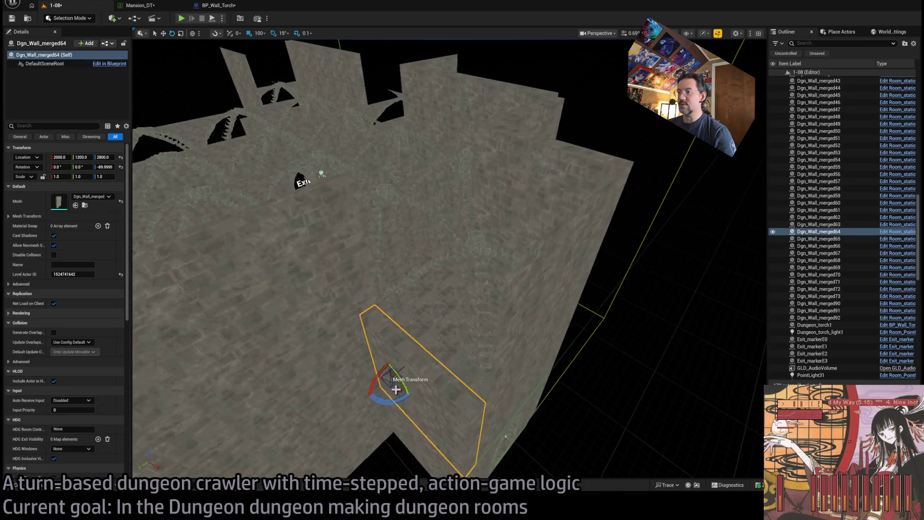
{"action": "mouse_move", "coordinate": [408, 330]}
{"action": "left_mouse_down"}
{"action": "mouse_move", "coordinate": [366, 308]}
{"action": "mouse_move", "coordinate": [318, 366]}
{"action": "left_mouse_up"}
{"action": "mouse_move", "coordinate": [490, 355]}
{"action": "left_mouse_down"}
{"action": "mouse_move", "coordinate": [483, 346]}
{"action": "mouse_move", "coordinate": [489, 355]}
{"action": "left_mouse_up"}
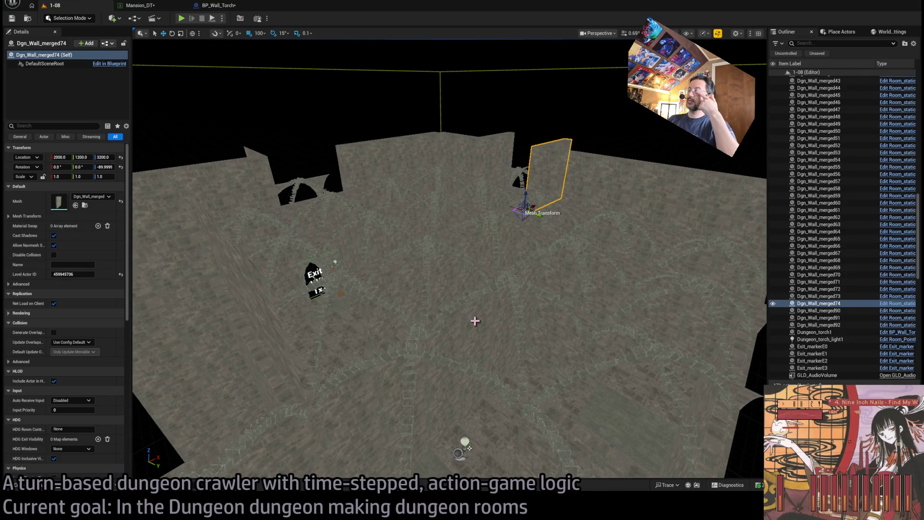
{"action": "mouse_move", "coordinate": [474, 331]}
{"action": "left_mouse_down"}
{"action": "mouse_move", "coordinate": [458, 288]}
{"action": "mouse_move", "coordinate": [539, 282]}
{"action": "mouse_move", "coordinate": [529, 337]}
{"action": "mouse_move", "coordinate": [510, 351]}
{"action": "mouse_move", "coordinate": [531, 343]}
{"action": "mouse_move", "coordinate": [515, 337]}
{"action": "mouse_move", "coordinate": [495, 354]}
{"action": "left_mouse_up"}
{"action": "left_click", "coordinate": [495, 355]}
{"action": "key", "text": "f"}
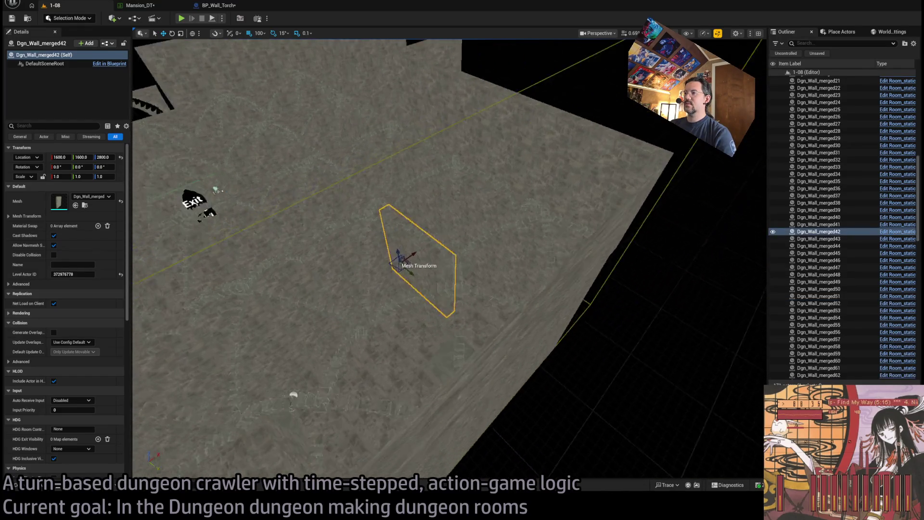
{"action": "left_click", "coordinate": [530, 295]}
{"action": "left_click_drag", "start_coordinate": [529, 295], "coordinate": [525, 301]}
{"action": "left_click_drag", "start_coordinate": [378, 356], "coordinate": [377, 356]}
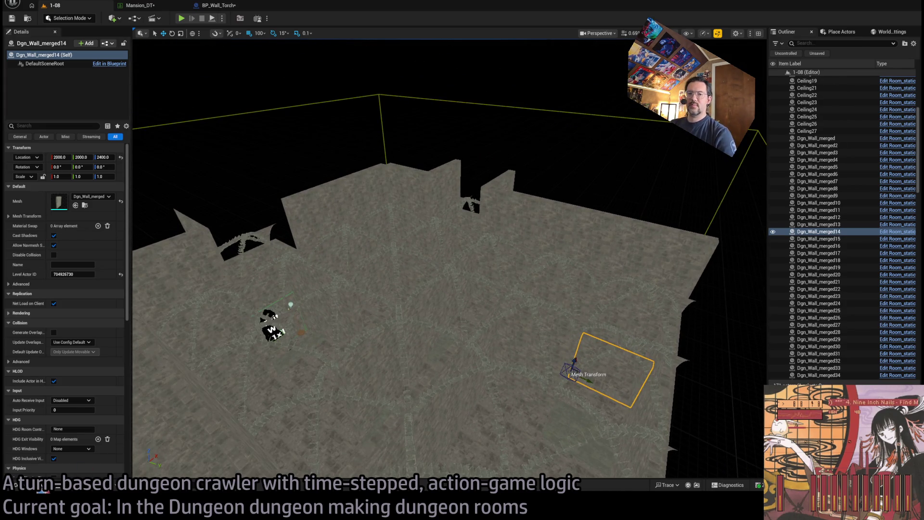
{"action": "left_click", "coordinate": [17, 485]}
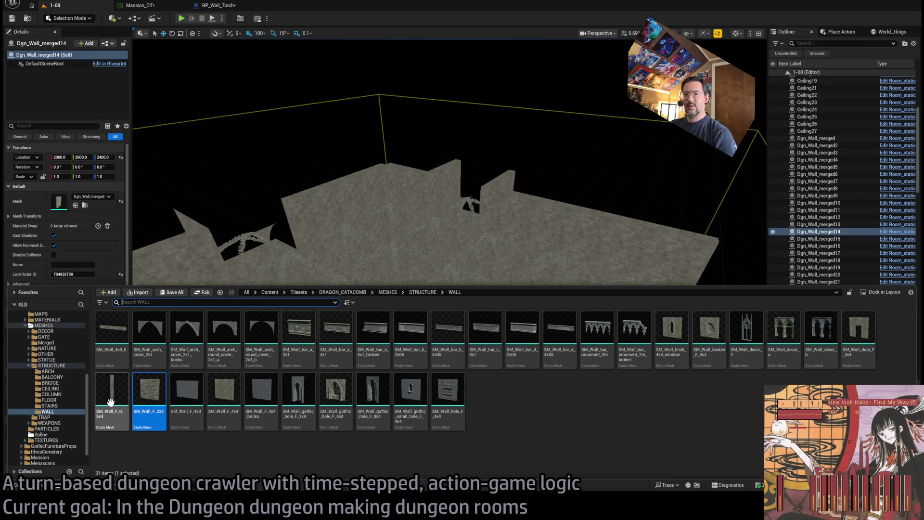
Browse the STRUCTURE subfolders (STAIRS, WALL, BRIDGE) to reach the CEILING meshes.
{"action": "left_click", "coordinate": [61, 367]}
{"action": "left_click", "coordinate": [60, 382]}
{"action": "left_click", "coordinate": [60, 400]}
{"action": "left_click", "coordinate": [60, 406]}
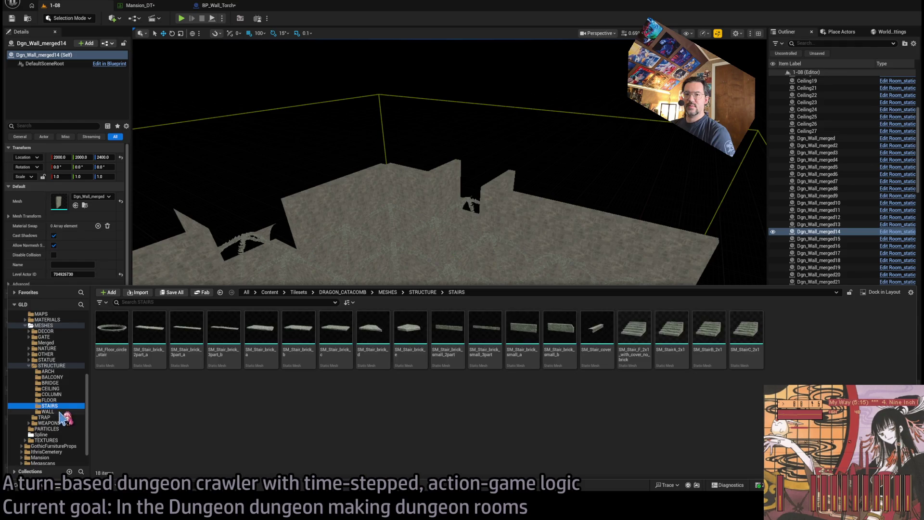
{"action": "left_click", "coordinate": [48, 412]}
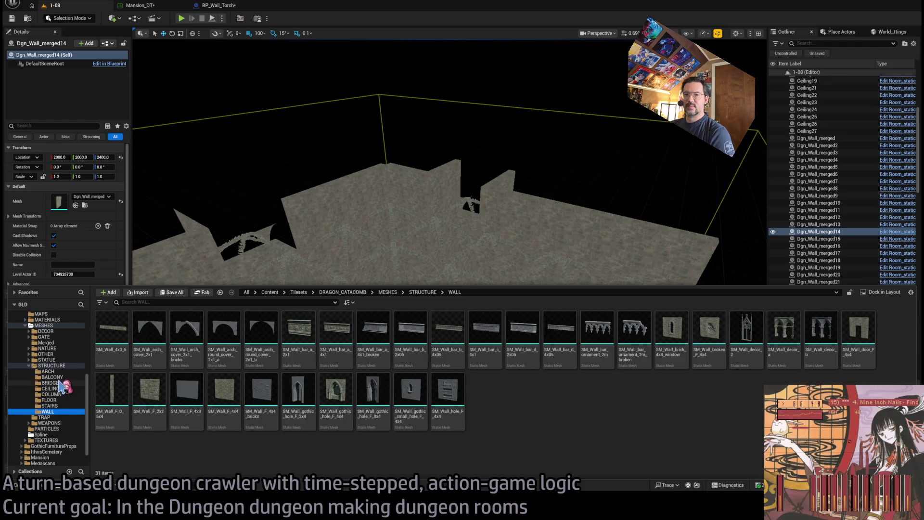
{"action": "left_click", "coordinate": [60, 383]}
{"action": "left_click", "coordinate": [62, 389]}
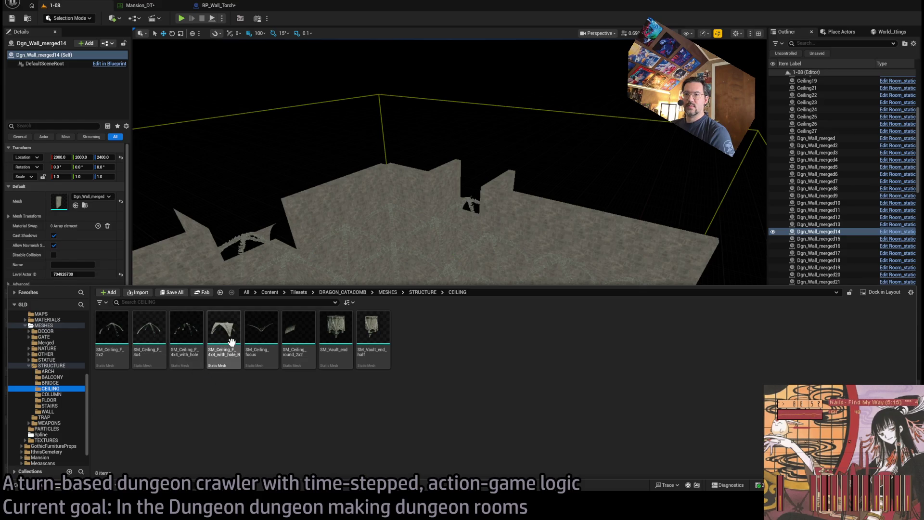
Place SM_Ceiling_F_4x4_with_hole_B into the level at 1100, 2000, 4100.
{"action": "mouse_move", "coordinate": [232, 342]}
{"action": "left_mouse_down"}
{"action": "mouse_move", "coordinate": [239, 190]}
{"action": "mouse_move", "coordinate": [367, 310]}
{"action": "mouse_move", "coordinate": [372, 165]}
{"action": "mouse_move", "coordinate": [617, 183]}
{"action": "left_mouse_up"}
{"action": "key", "text": "f"}
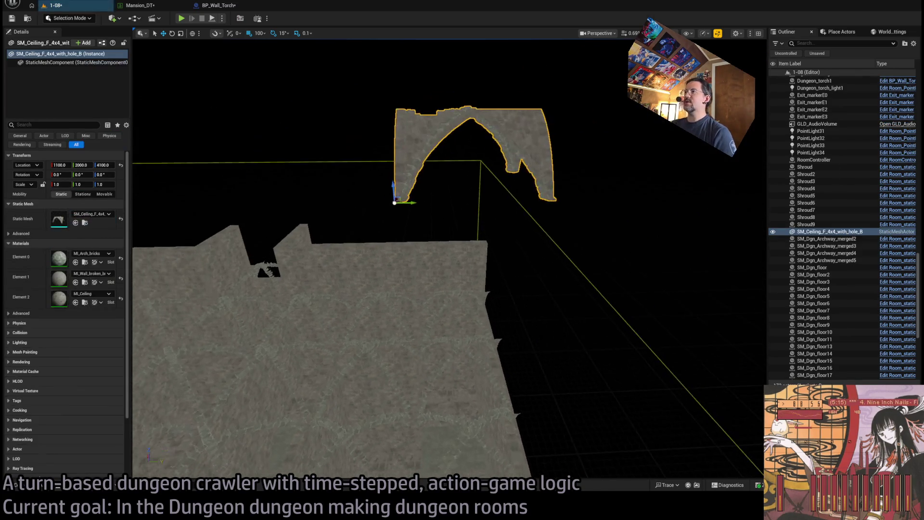
{"action": "scroll", "coordinate": [448, 260], "scroll_direction": "down", "scroll_amount": 3}
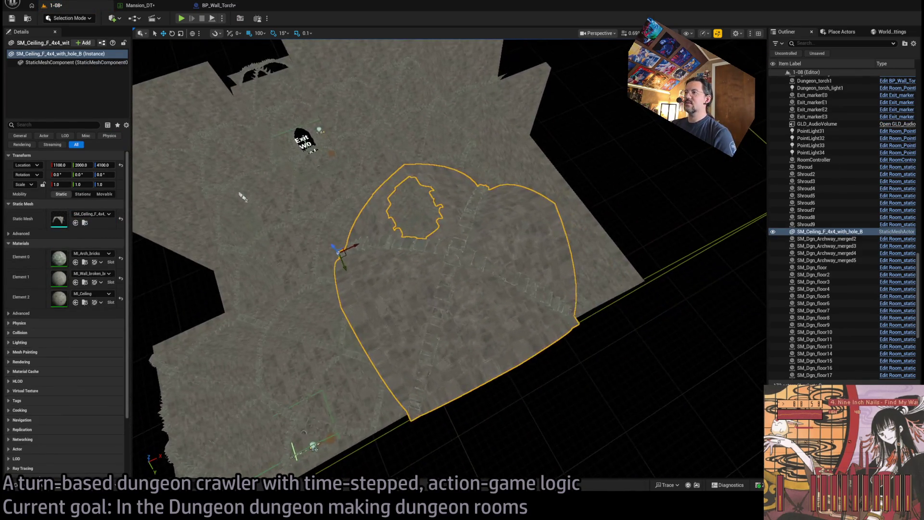
{"action": "scroll", "coordinate": [448, 260], "scroll_direction": "up", "scroll_amount": 5}
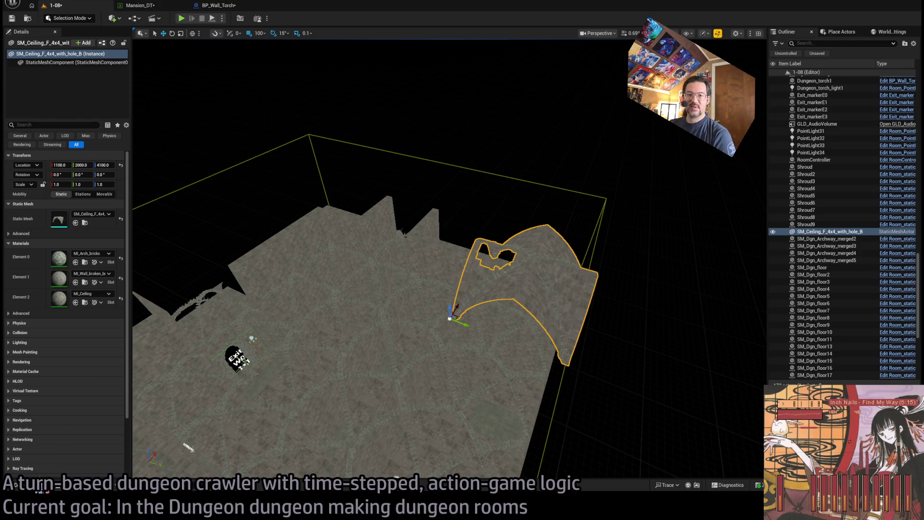
{"action": "left_click", "coordinate": [41, 489]}
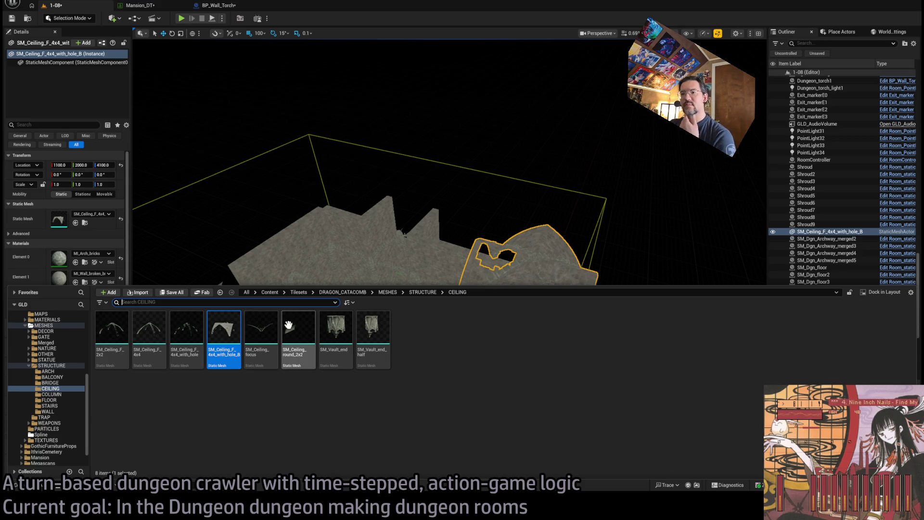
{"action": "mouse_move", "coordinate": [262, 328]}
{"action": "left_mouse_down"}
{"action": "mouse_move", "coordinate": [554, 209]}
{"action": "mouse_move", "coordinate": [629, 268]}
{"action": "left_mouse_up"}
{"action": "key", "text": "f"}
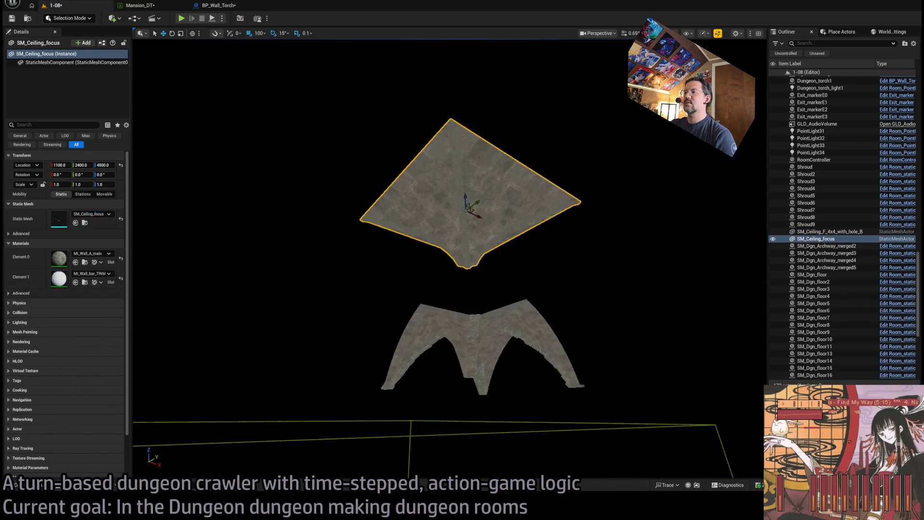
{"action": "key", "text": "Delete"}
{"action": "left_click", "coordinate": [34, 487]}
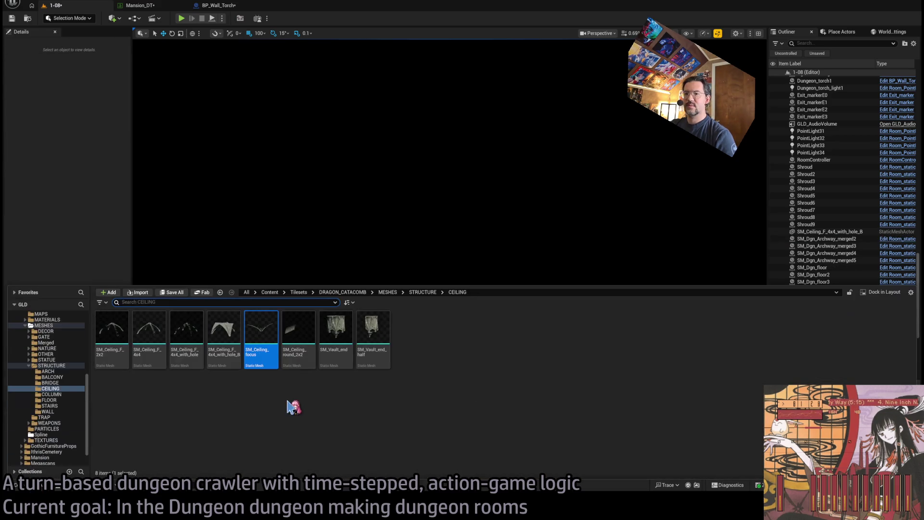
{"action": "mouse_move", "coordinate": [302, 337]}
{"action": "left_mouse_down"}
{"action": "mouse_move", "coordinate": [435, 264]}
{"action": "mouse_move", "coordinate": [493, 293]}
{"action": "left_mouse_up"}
{"action": "key", "text": "f"}
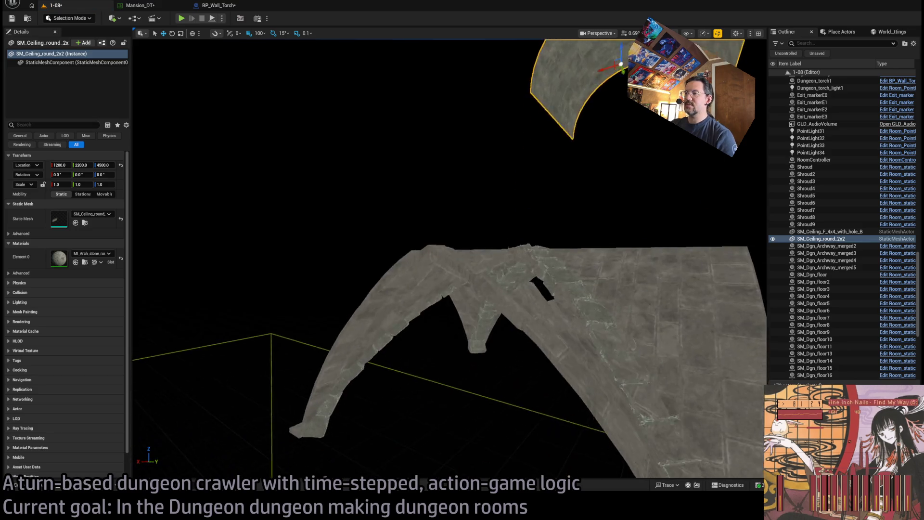
{"action": "mouse_move", "coordinate": [450, 259]}
{"action": "left_mouse_down"}
{"action": "mouse_move", "coordinate": [372, 260]}
{"action": "mouse_move", "coordinate": [501, 346]}
{"action": "left_mouse_up"}
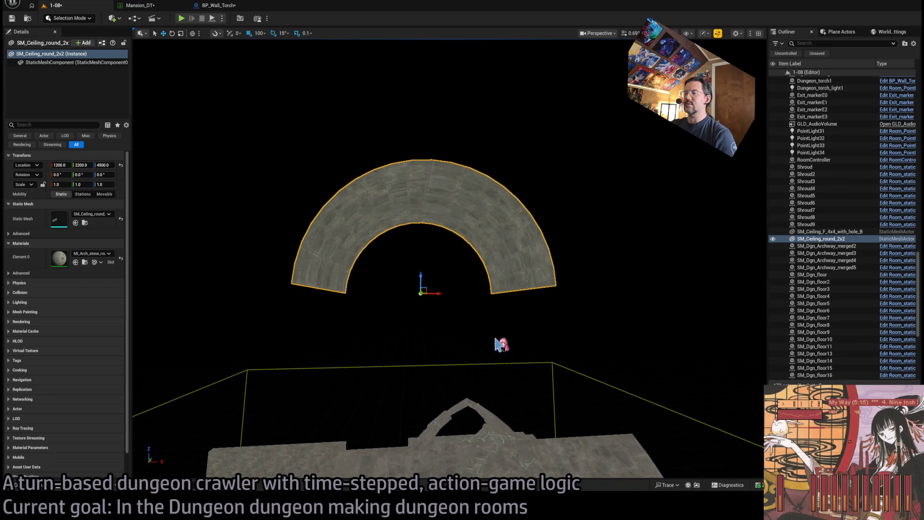
{"action": "key", "text": "Delete"}
{"action": "key", "text": "ctrl+space"}
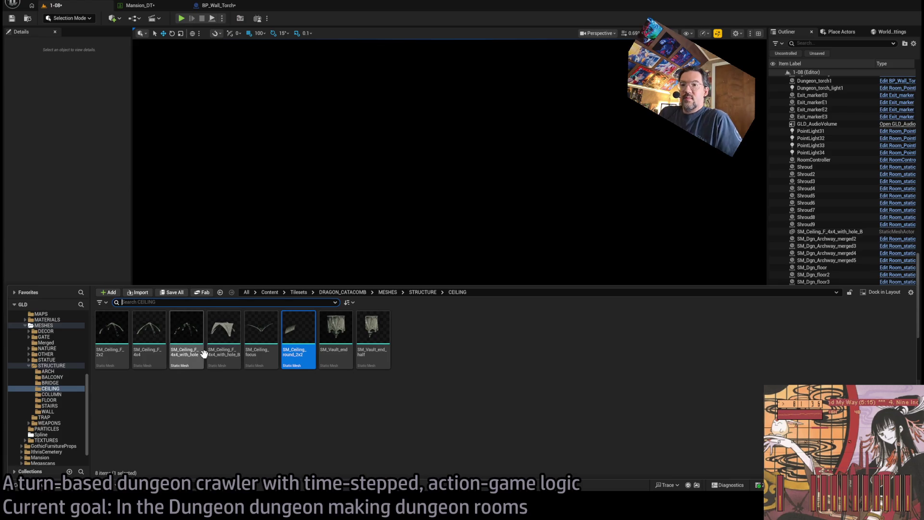
Place SM_Ceiling_F_4x4_with_hole in the level, inspect it, then delete it.
{"action": "left_click", "coordinate": [187, 339]}
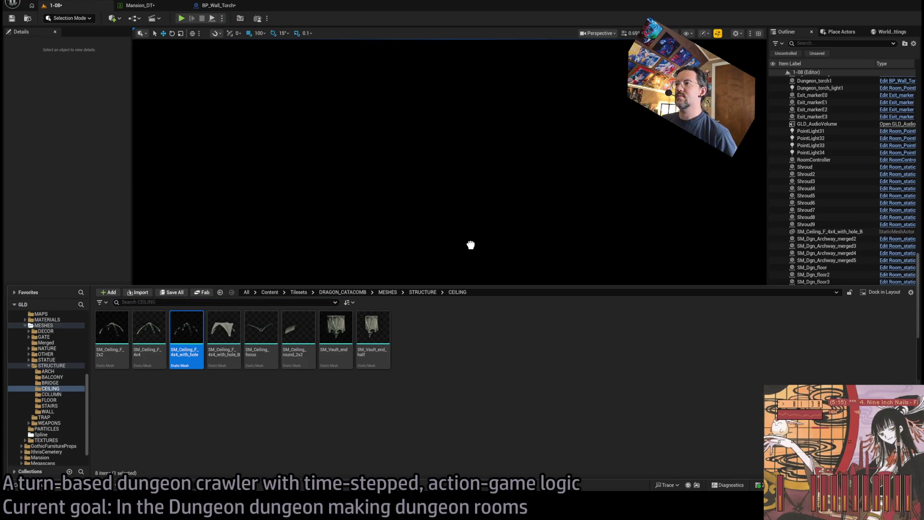
{"action": "left_click_drag", "start_coordinate": [472, 250], "coordinate": [460, 251]}
{"action": "scroll", "coordinate": [459, 250], "scroll_direction": "up", "scroll_amount": 5}
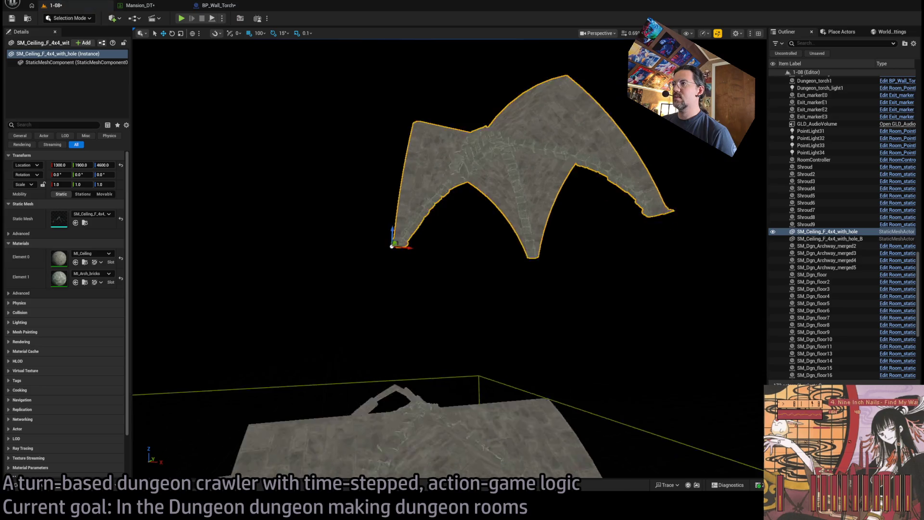
{"action": "key", "text": "f"}
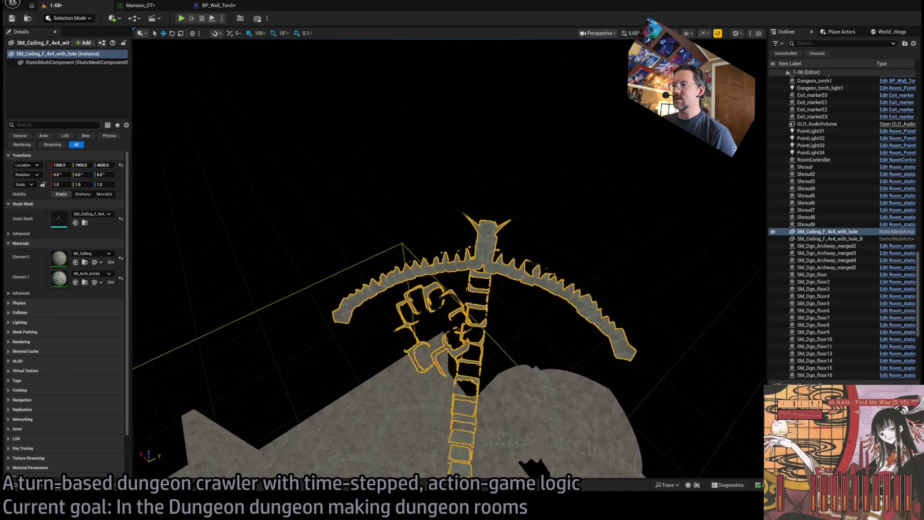
{"action": "scroll", "coordinate": [450, 259], "scroll_direction": "up", "scroll_amount": 5}
{"action": "scroll", "coordinate": [450, 258], "scroll_direction": "down", "scroll_amount": 5}
{"action": "key", "text": "Delete"}
{"action": "scroll", "coordinate": [450, 259], "scroll_direction": "up", "scroll_amount": 5}
{"action": "scroll", "coordinate": [450, 258], "scroll_direction": "up", "scroll_amount": 5}
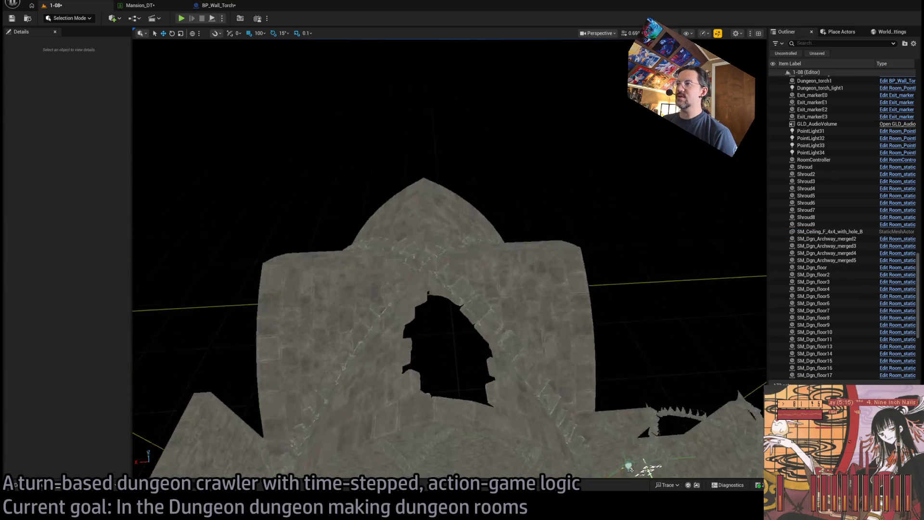
{"action": "scroll", "coordinate": [449, 258], "scroll_direction": "down", "scroll_amount": 5}
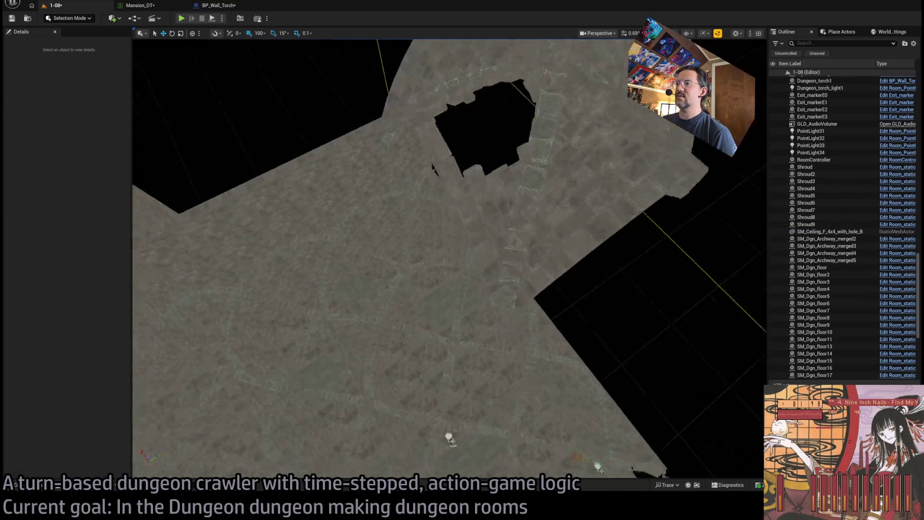
Place SM_Ceiling_F_4x4, then SM_Ceiling_F_2x2 beside it, from the Content Drawer.
{"action": "left_click", "coordinate": [37, 487]}
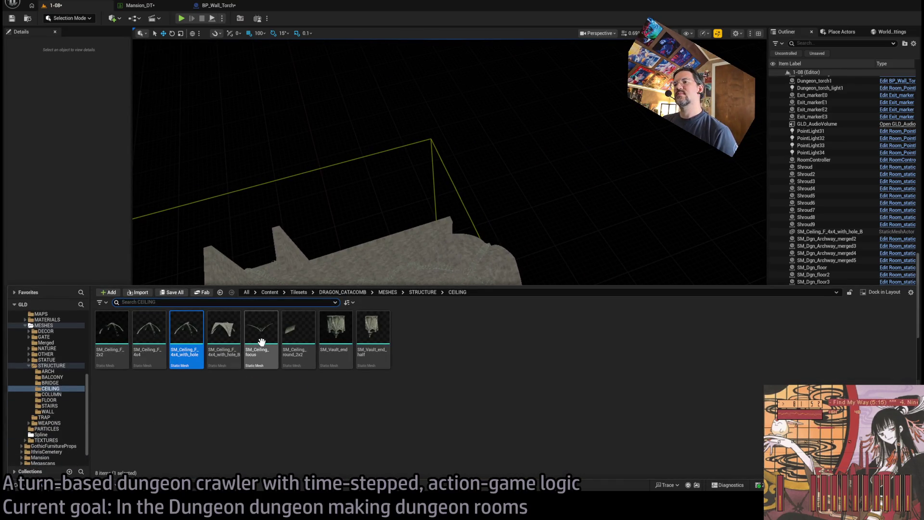
{"action": "mouse_move", "coordinate": [145, 341]}
{"action": "left_mouse_down"}
{"action": "mouse_move", "coordinate": [351, 200]}
{"action": "mouse_move", "coordinate": [325, 274]}
{"action": "left_mouse_up"}
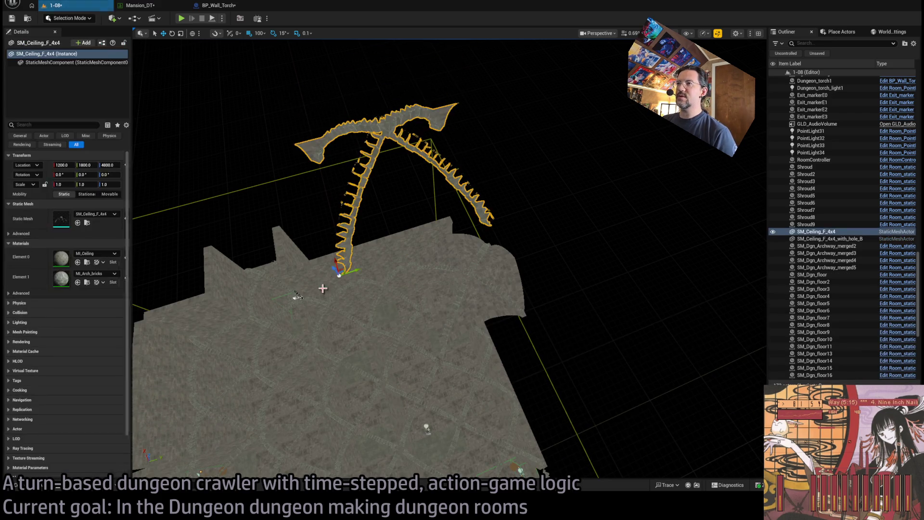
{"action": "key", "text": "f"}
{"action": "left_click_drag", "start_coordinate": [448, 260], "coordinate": [414, 293]}
{"action": "key", "text": "ctrl+space"}
{"action": "left_click_drag", "start_coordinate": [112, 332], "coordinate": [227, 219]}
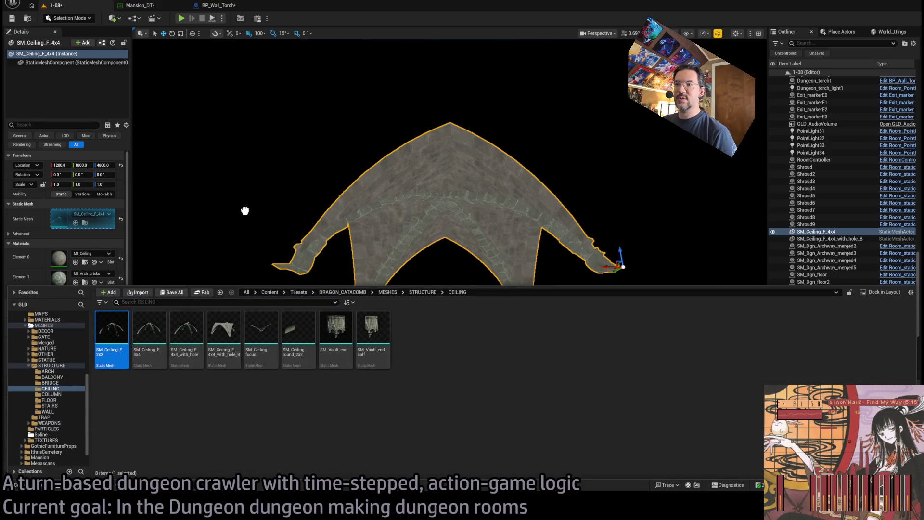
{"action": "mouse_move", "coordinate": [343, 261]}
{"action": "left_mouse_down"}
{"action": "mouse_move", "coordinate": [284, 290]}
{"action": "mouse_move", "coordinate": [301, 209]}
{"action": "mouse_move", "coordinate": [341, 215]}
{"action": "mouse_move", "coordinate": [367, 190]}
{"action": "mouse_move", "coordinate": [532, 268]}
{"action": "mouse_move", "coordinate": [419, 264]}
{"action": "mouse_move", "coordinate": [449, 226]}
{"action": "mouse_move", "coordinate": [457, 298]}
{"action": "mouse_move", "coordinate": [457, 270]}
{"action": "mouse_move", "coordinate": [433, 250]}
{"action": "mouse_move", "coordinate": [404, 269]}
{"action": "mouse_move", "coordinate": [404, 212]}
{"action": "left_mouse_up"}
{"action": "scroll", "coordinate": [404, 233], "scroll_direction": "up", "scroll_amount": 5}
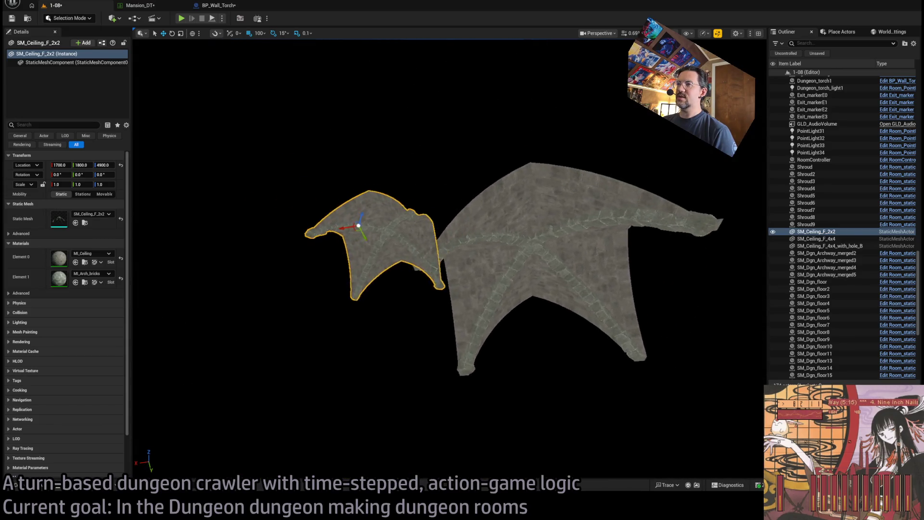
Delete the SM_Ceiling_F_2x2 and SM_Ceiling_F_4x4 test pieces.
{"action": "key", "text": "Delete"}
{"action": "left_click", "coordinate": [497, 262]}
{"action": "key", "text": "Delete"}
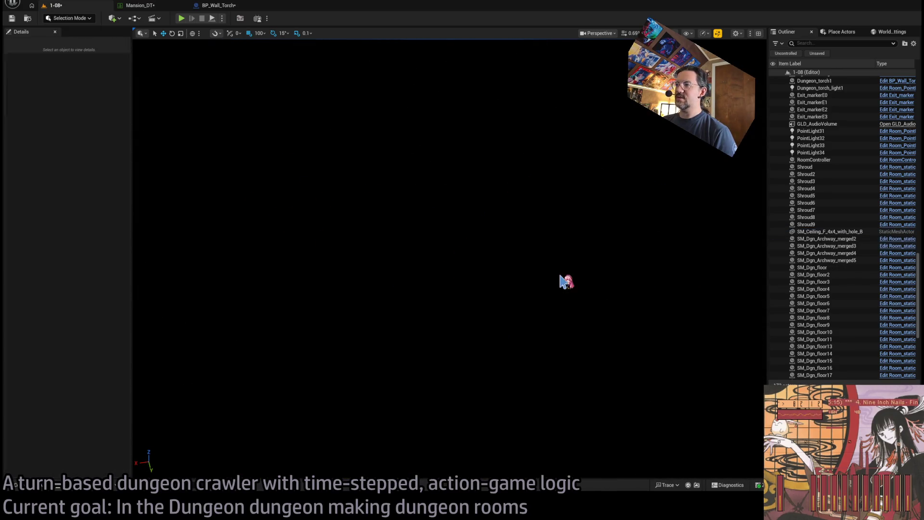
Check the arched hole ceiling, then select the X-shaped Ceiling5 at 800, 2000, 3200.
{"action": "mouse_move", "coordinate": [515, 273]}
{"action": "left_mouse_down"}
{"action": "mouse_move", "coordinate": [505, 264]}
{"action": "mouse_move", "coordinate": [515, 274]}
{"action": "mouse_move", "coordinate": [510, 210]}
{"action": "mouse_move", "coordinate": [447, 381]}
{"action": "mouse_move", "coordinate": [419, 368]}
{"action": "mouse_move", "coordinate": [409, 357]}
{"action": "mouse_move", "coordinate": [423, 93]}
{"action": "mouse_move", "coordinate": [409, 202]}
{"action": "left_mouse_up"}
{"action": "left_click", "coordinate": [517, 274]}
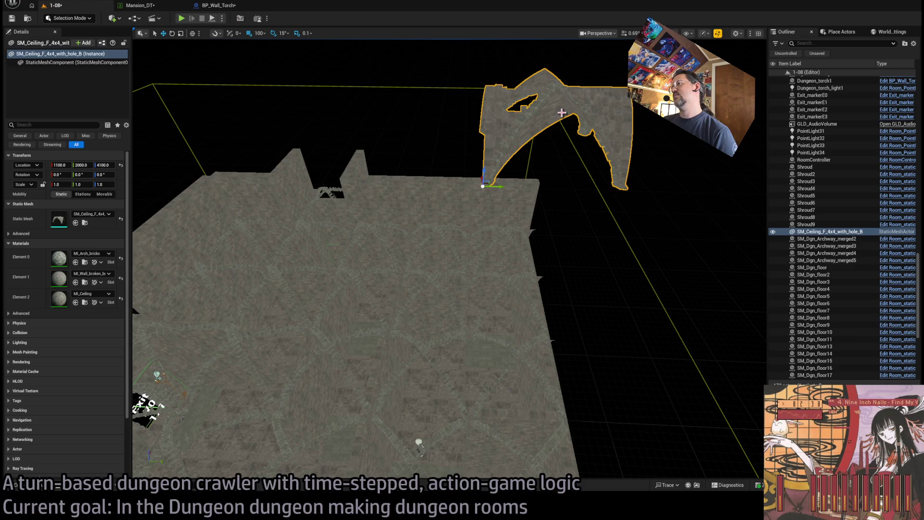
{"action": "left_click", "coordinate": [38, 486]}
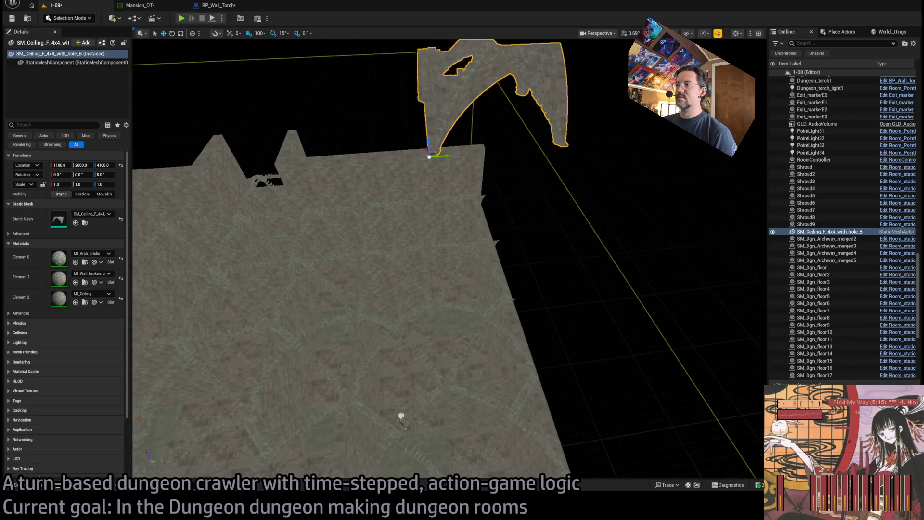
{"action": "left_click", "coordinate": [475, 303]}
Frame Ceiling5, view it from beneath, and browse to its SM_Ceiling_F_4x4 mesh.
{"action": "key", "text": "f"}
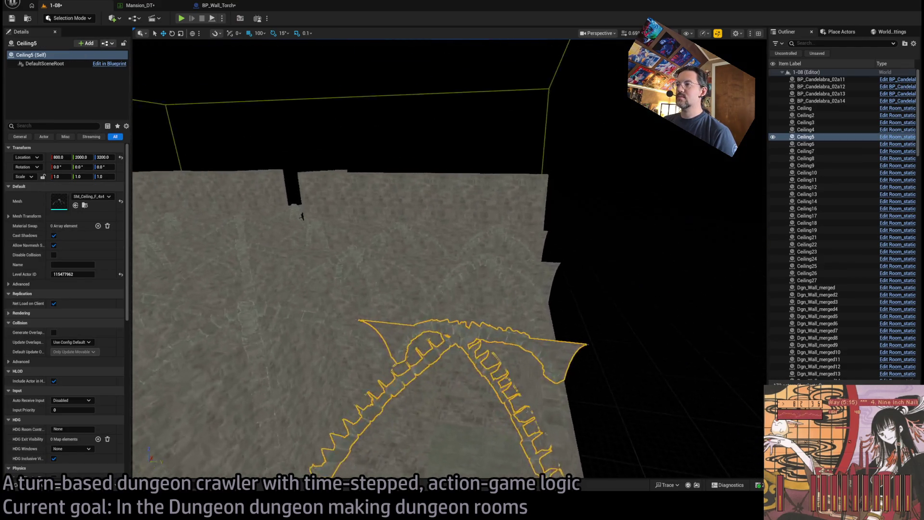
{"action": "mouse_move", "coordinate": [450, 259]}
{"action": "left_mouse_down"}
{"action": "mouse_move", "coordinate": [433, 250]}
{"action": "mouse_move", "coordinate": [419, 270]}
{"action": "mouse_move", "coordinate": [433, 279]}
{"action": "mouse_move", "coordinate": [452, 269]}
{"action": "mouse_move", "coordinate": [443, 260]}
{"action": "mouse_move", "coordinate": [433, 269]}
{"action": "mouse_move", "coordinate": [443, 279]}
{"action": "mouse_move", "coordinate": [453, 269]}
{"action": "mouse_move", "coordinate": [533, 330]}
{"action": "left_mouse_up"}
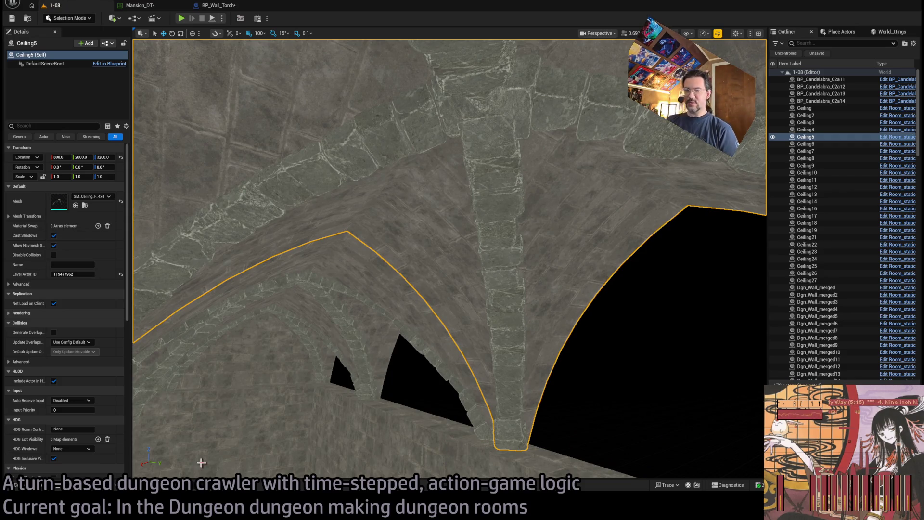
{"action": "left_click", "coordinate": [53, 487]}
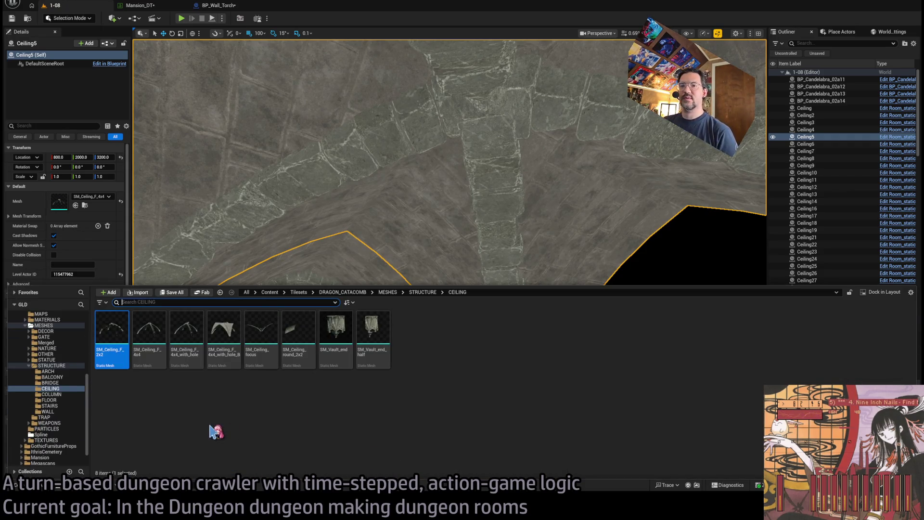
{"action": "left_click", "coordinate": [467, 210]}
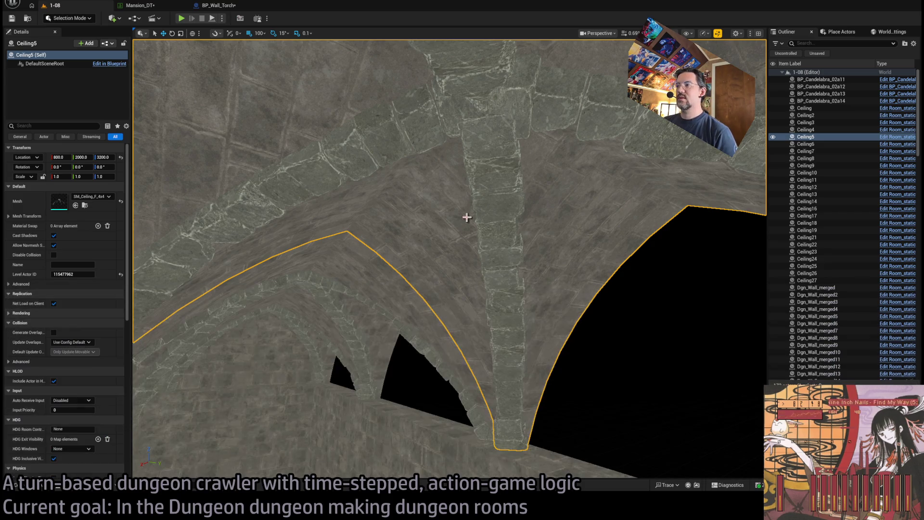
{"action": "left_click", "coordinate": [85, 205]}
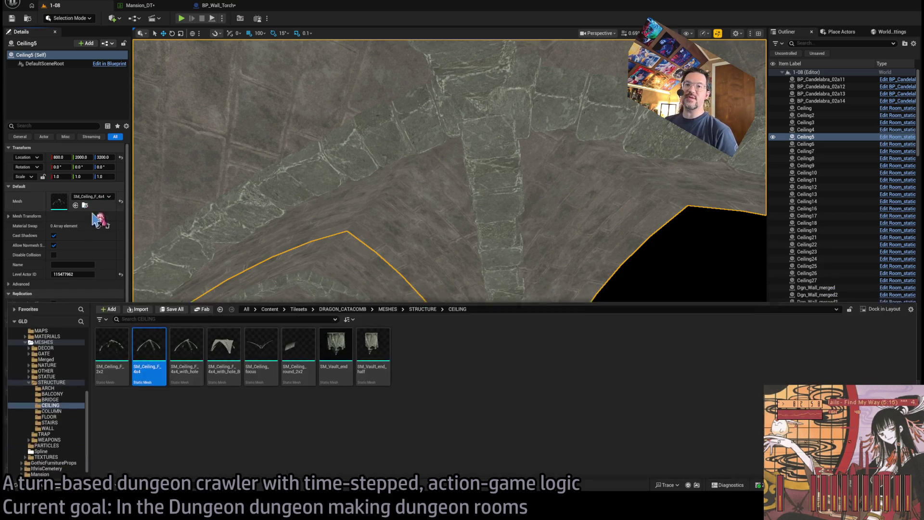
{"action": "left_click_drag", "start_coordinate": [142, 328], "coordinate": [196, 182]}
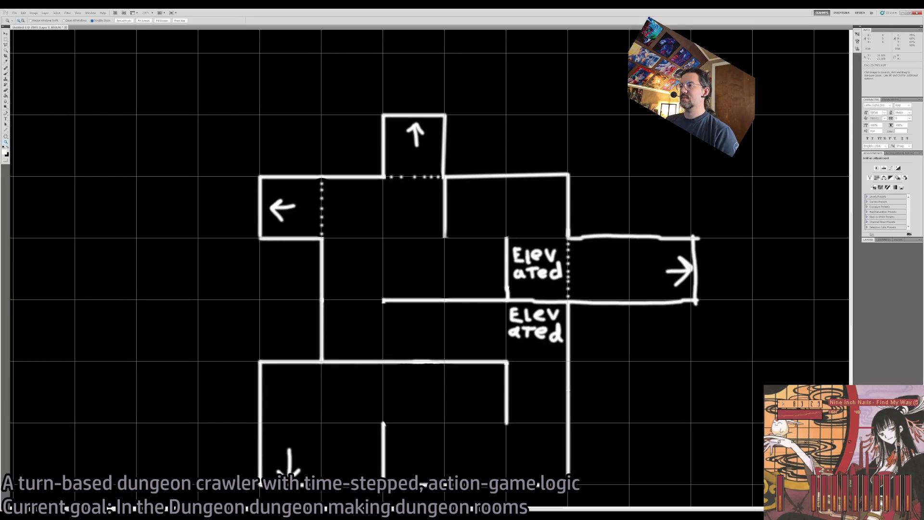
Close the hand-drawn dungeon layout sketch document with Ctrl+W.
{"action": "key", "text": "ctrl+w"}
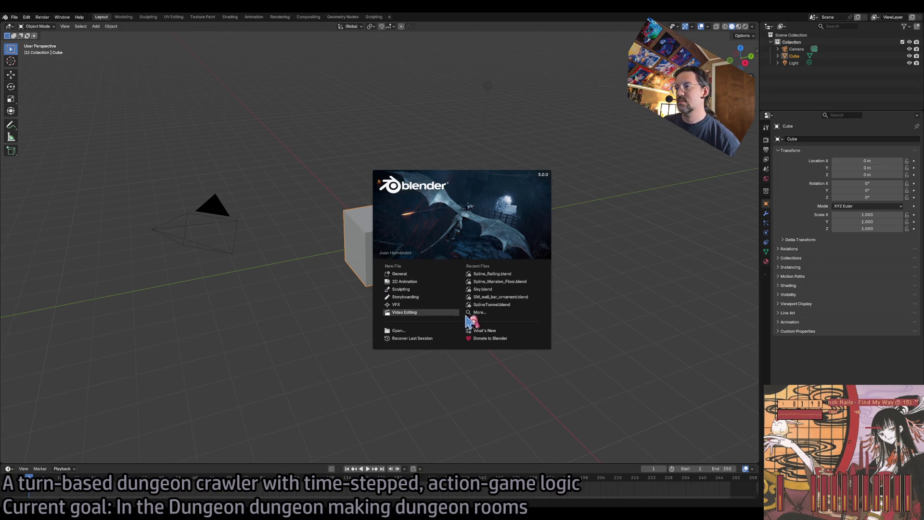
Open the wall bar ornament .blend file from the splash screen's recent files.
{"action": "left_click", "coordinate": [477, 313]}
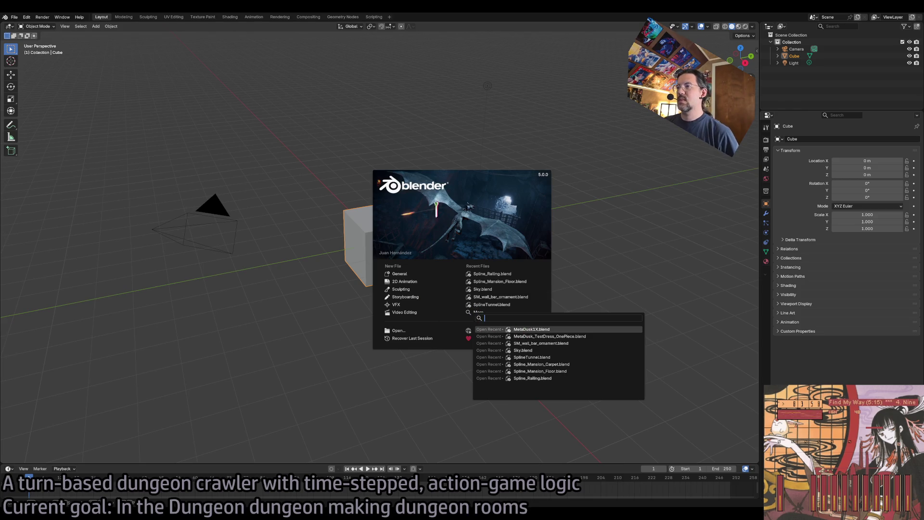
{"action": "left_click", "coordinate": [19, 17]}
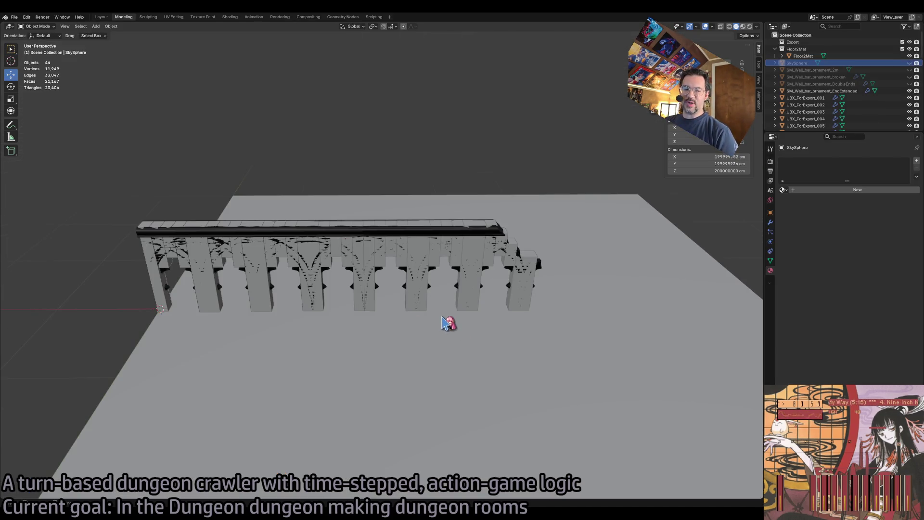
{"action": "scroll", "coordinate": [441, 322], "scroll_direction": "down", "scroll_amount": 5}
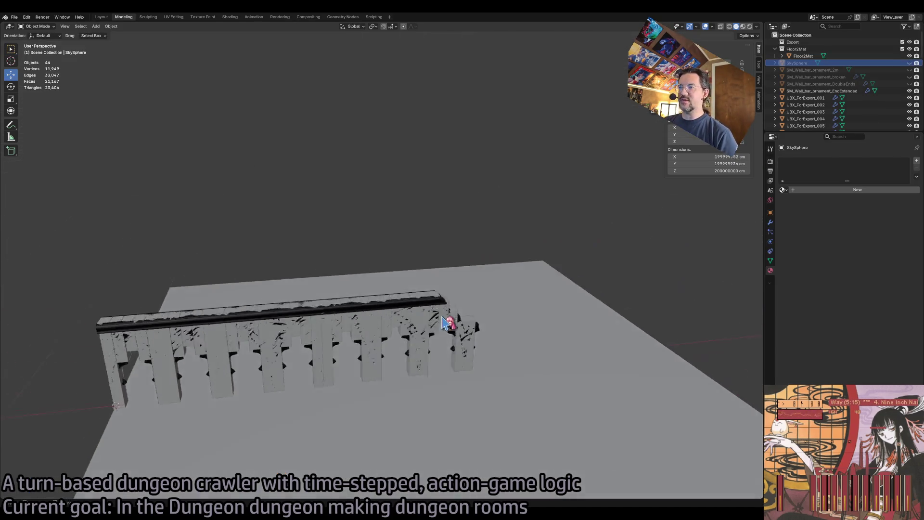
Select the SM_Wall_bar_ornament_2m and UBX_ForExport wall ornament objects in the outliner.
{"action": "scroll", "coordinate": [457, 316], "scroll_direction": "down", "scroll_amount": 3}
{"action": "mouse_move", "coordinate": [458, 315]}
{"action": "left_mouse_down"}
{"action": "mouse_move", "coordinate": [433, 284]}
{"action": "mouse_move", "coordinate": [509, 233]}
{"action": "left_mouse_up"}
{"action": "scroll", "coordinate": [510, 233], "scroll_direction": "up", "scroll_amount": 5}
{"action": "scroll", "coordinate": [840, 113], "scroll_direction": "down", "scroll_amount": 5}
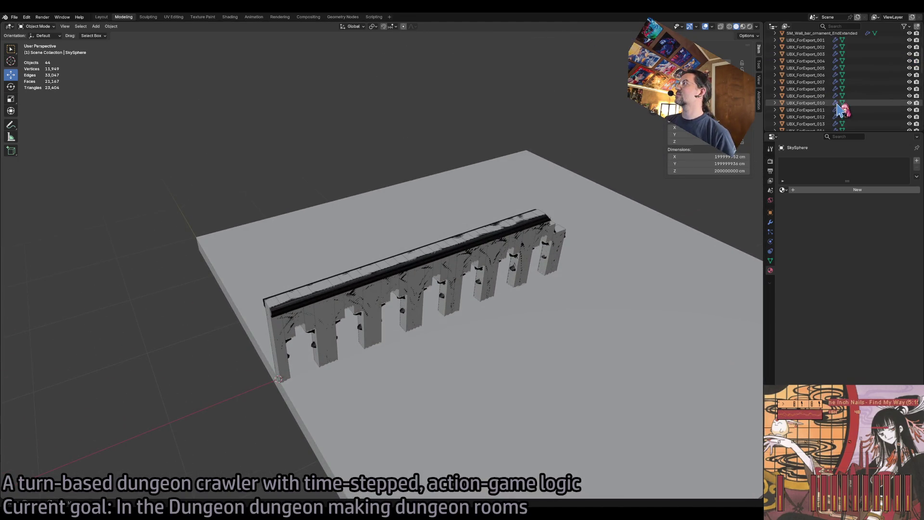
{"action": "scroll", "coordinate": [866, 108], "scroll_direction": "up", "scroll_amount": 5}
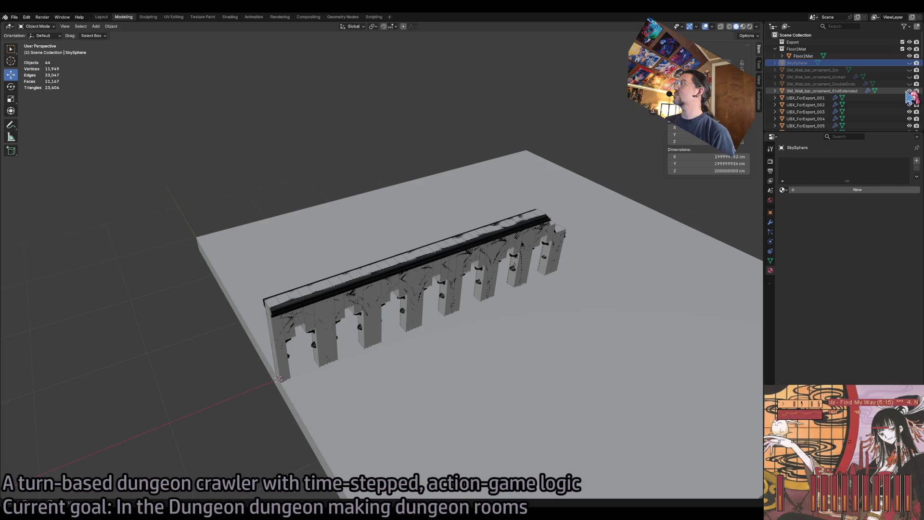
{"action": "left_click", "coordinate": [842, 71]}
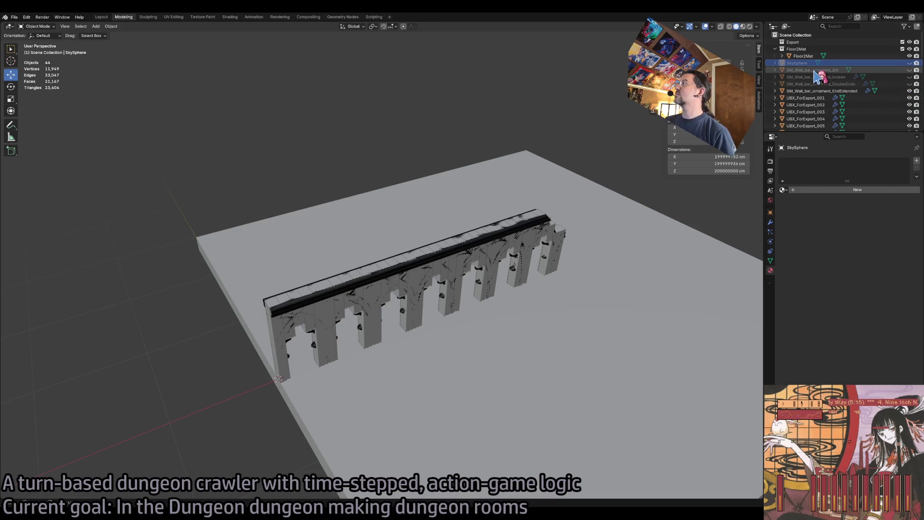
{"action": "scroll", "coordinate": [839, 112], "scroll_direction": "down", "scroll_amount": 10}
{"action": "left_click", "coordinate": [823, 127], "text": "shift"}
{"action": "scroll", "coordinate": [853, 88], "scroll_direction": "up", "scroll_amount": 3}
{"action": "scroll", "coordinate": [853, 88], "scroll_direction": "up", "scroll_amount": 7}
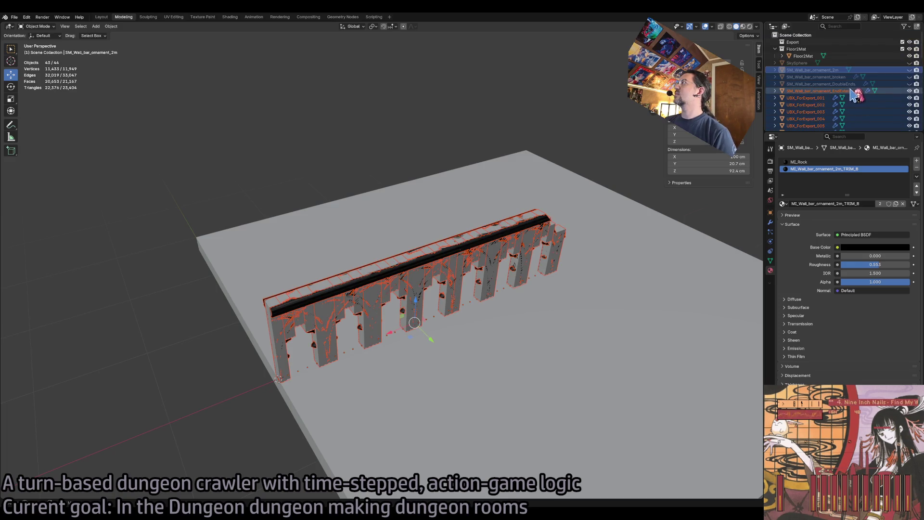
Move the ornament objects into a new collection named SplineMesh and hide it.
{"action": "right_click", "coordinate": [820, 94]}
{"action": "left_click", "coordinate": [821, 48]}
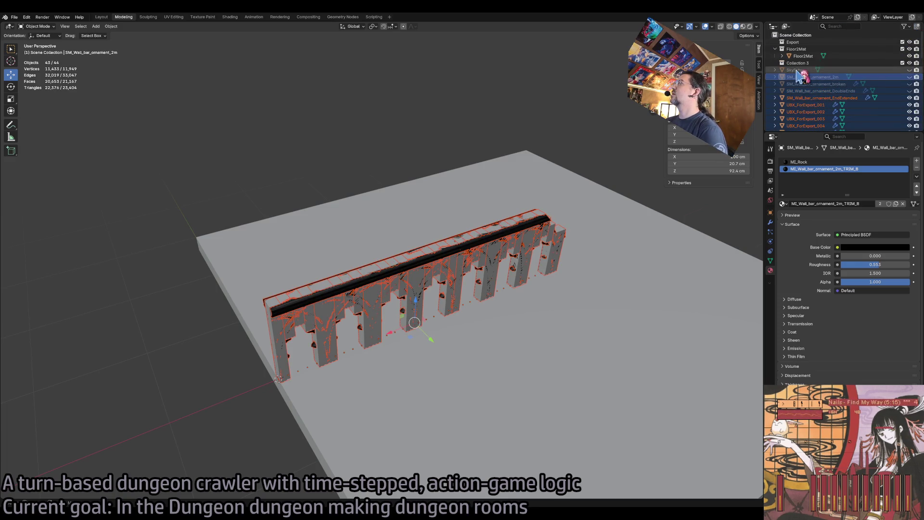
{"action": "left_click_drag", "start_coordinate": [798, 84], "coordinate": [803, 64]}
{"action": "left_click", "coordinate": [803, 64]}
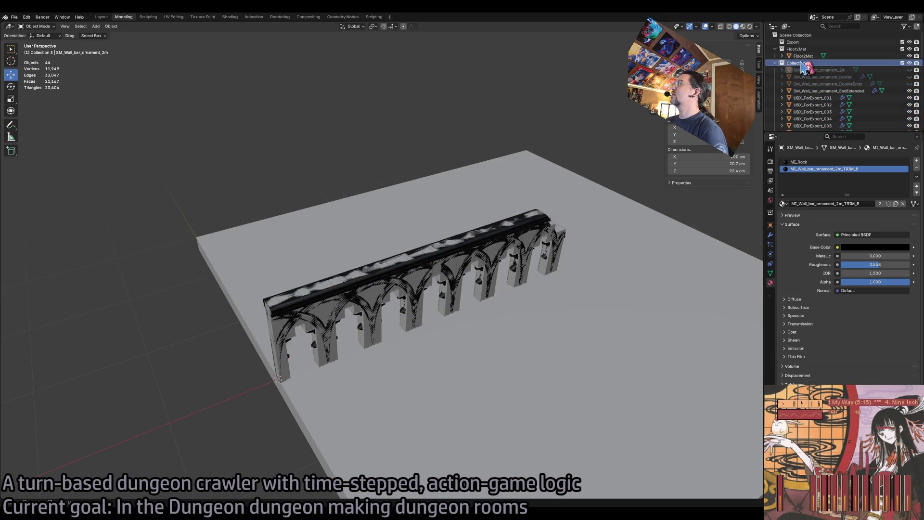
{"action": "double_click", "coordinate": [797, 62]}
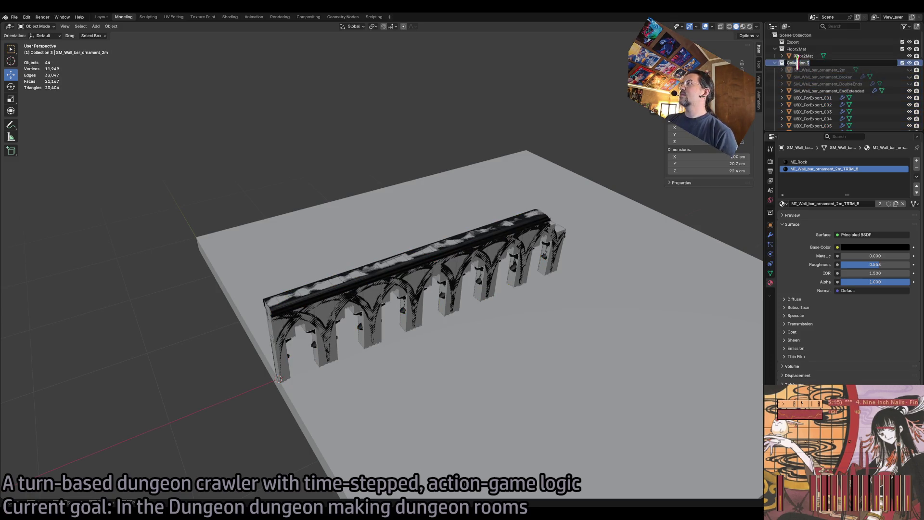
{"action": "type", "text": "SplineMesh"}
{"action": "key", "text": "Return"}
{"action": "key", "text": "h"}
{"action": "left_click", "coordinate": [776, 63]}
{"action": "left_click", "coordinate": [817, 102]}
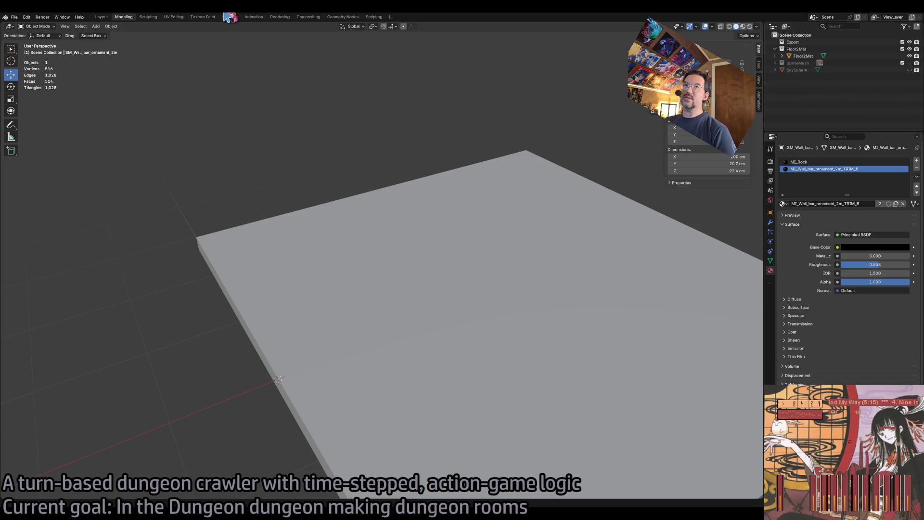
{"action": "left_click", "coordinate": [14, 17]}
{"action": "mouse_move", "coordinate": [66, 116]}
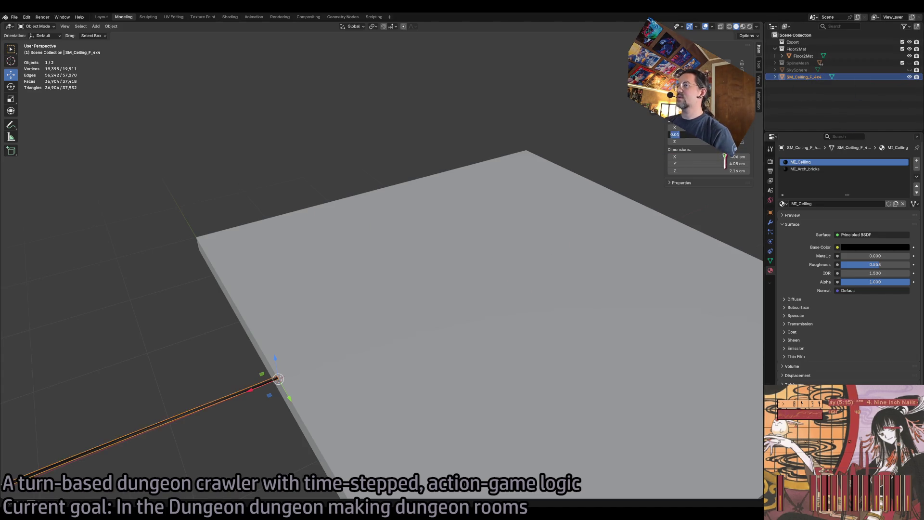
Scale the imported ceiling to about 408 × 408 × 216 cm by appending 00 to its Dimensions.
{"action": "left_click_drag", "start_coordinate": [730, 156], "coordinate": [725, 168]}
{"action": "type", "text": "00"}
{"action": "key", "text": "Return"}
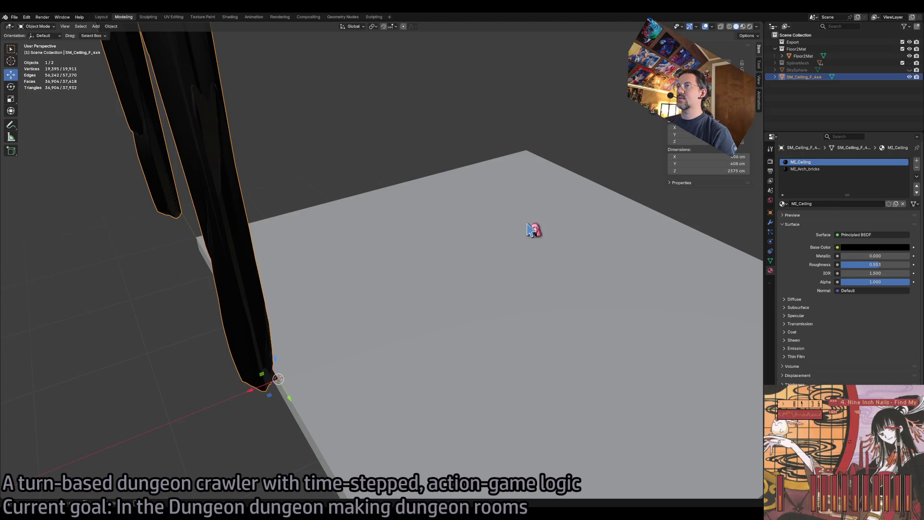
{"action": "key", "text": "ctrl+z"}
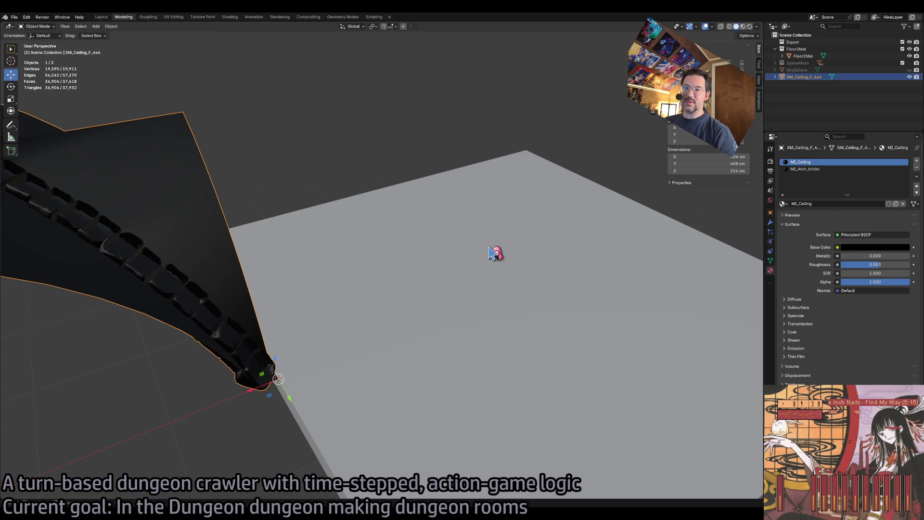
{"action": "scroll", "coordinate": [495, 253], "scroll_direction": "up", "scroll_amount": 10}
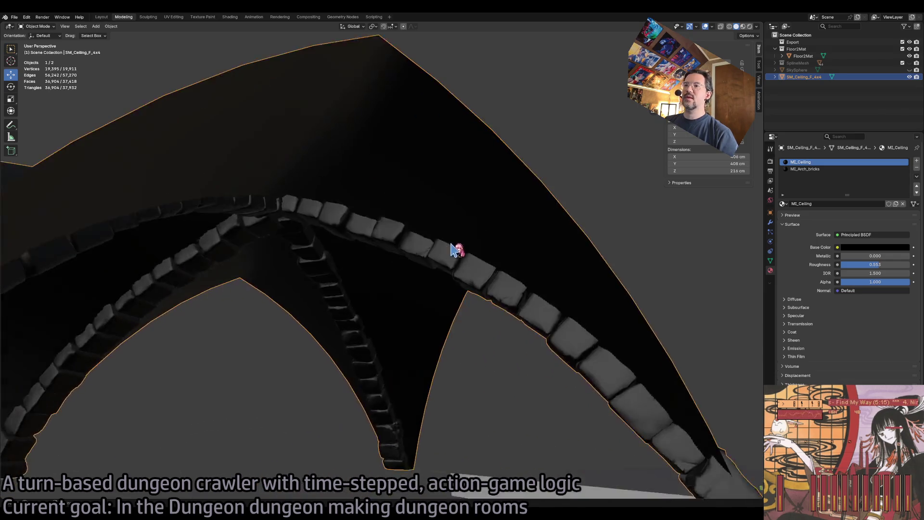
{"action": "scroll", "coordinate": [455, 250], "scroll_direction": "down", "scroll_amount": 2}
{"action": "left_click", "coordinate": [579, 193]}
{"action": "left_click", "coordinate": [480, 246]}
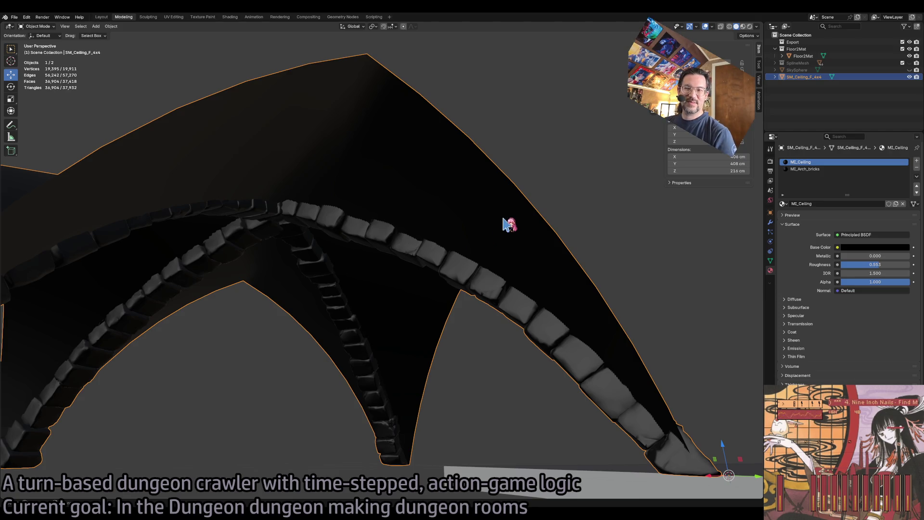
Check the ceiling in wireframe and its mesh data, then duplicate it with Shift+D.
{"action": "scroll", "coordinate": [514, 237], "scroll_direction": "up", "scroll_amount": 10}
{"action": "scroll", "coordinate": [514, 239], "scroll_direction": "up", "scroll_amount": 6}
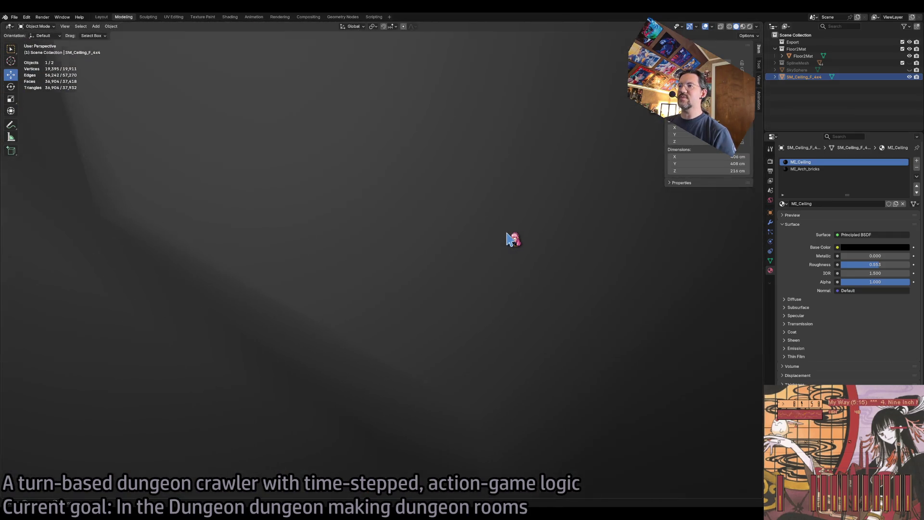
{"action": "scroll", "coordinate": [514, 239], "scroll_direction": "up", "scroll_amount": 6}
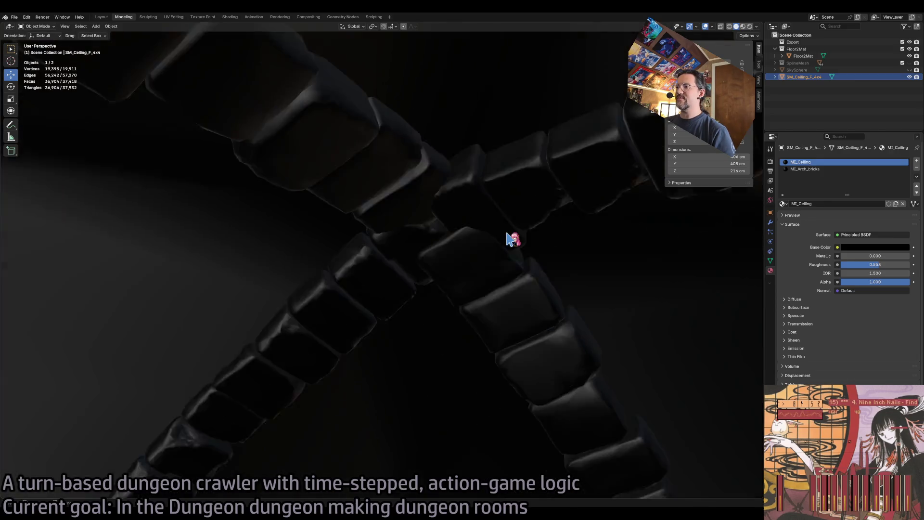
{"action": "scroll", "coordinate": [513, 239], "scroll_direction": "down", "scroll_amount": 8}
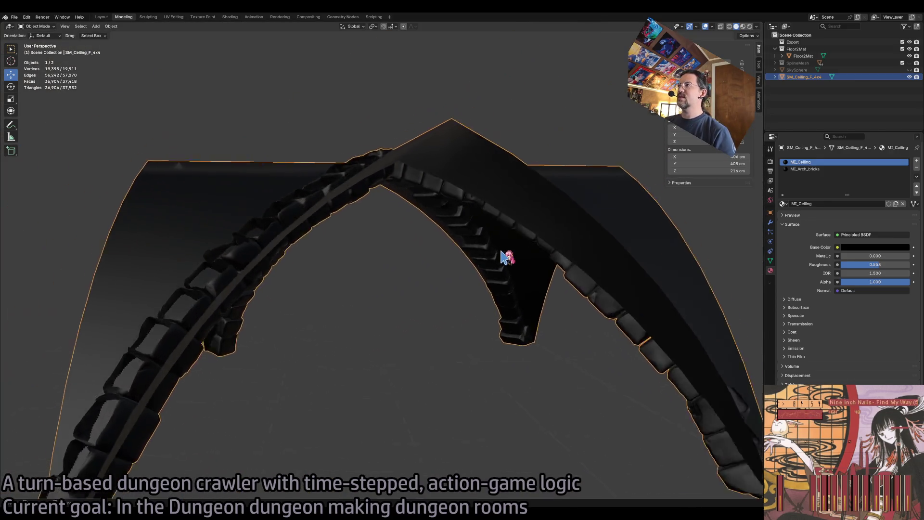
{"action": "scroll", "coordinate": [502, 257], "scroll_direction": "down", "scroll_amount": 5}
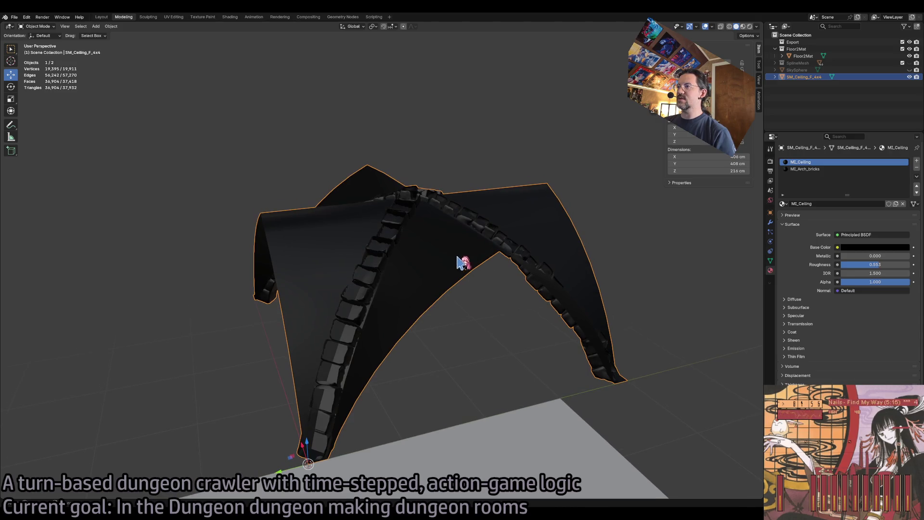
{"action": "key", "text": "shift+z"}
{"action": "key", "text": "shift+z"}
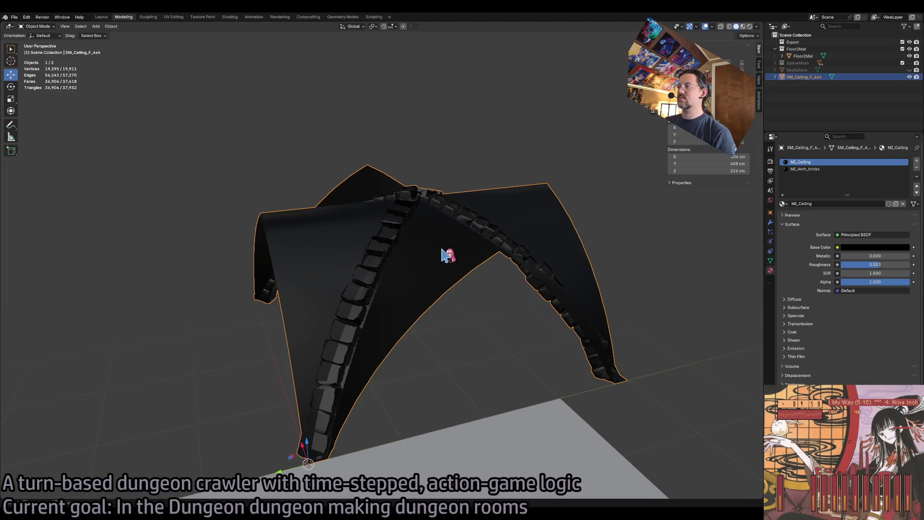
{"action": "left_click", "coordinate": [770, 251]}
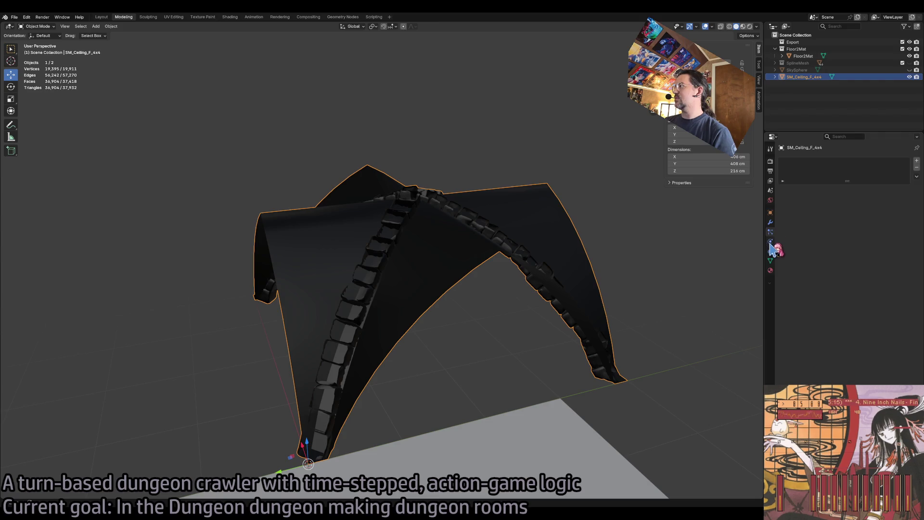
{"action": "left_click", "coordinate": [770, 260]}
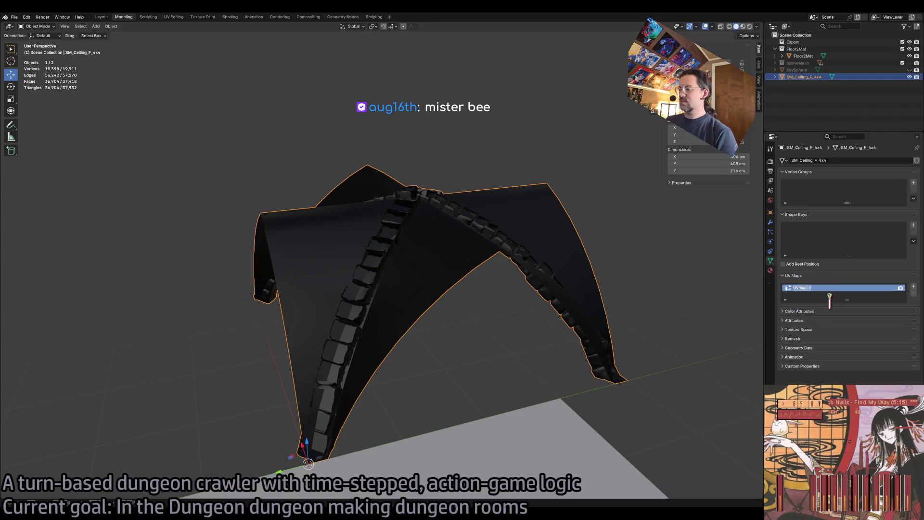
{"action": "left_click", "coordinate": [794, 276]}
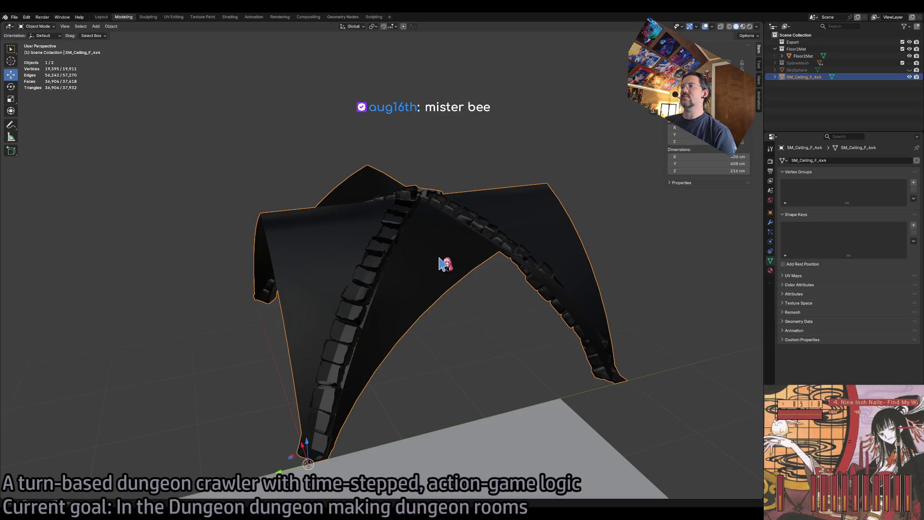
{"action": "key", "text": "shift+d"}
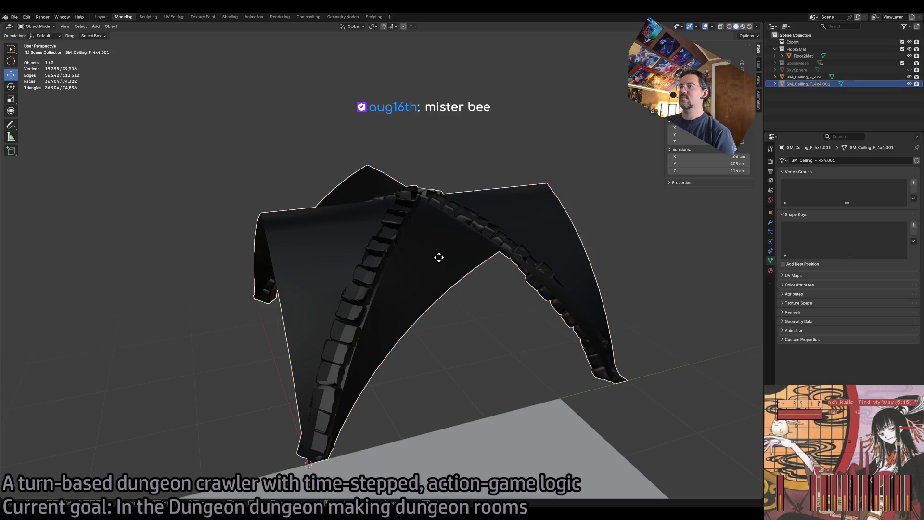
Keep the duplicate in place, then rename the original Stonez and the .001 copy Ceiling.
{"action": "key", "text": "Escape"}
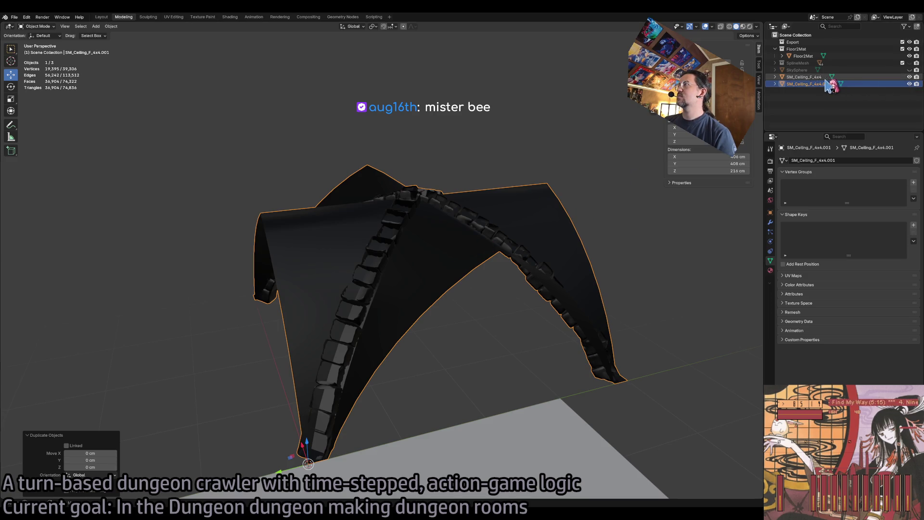
{"action": "double_click", "coordinate": [808, 77]}
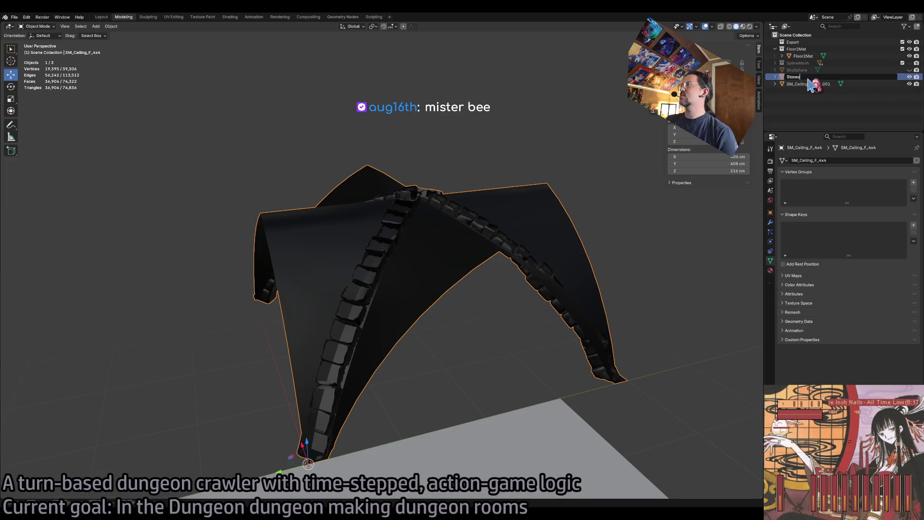
{"action": "key", "text": "Return"}
{"action": "double_click", "coordinate": [814, 77]}
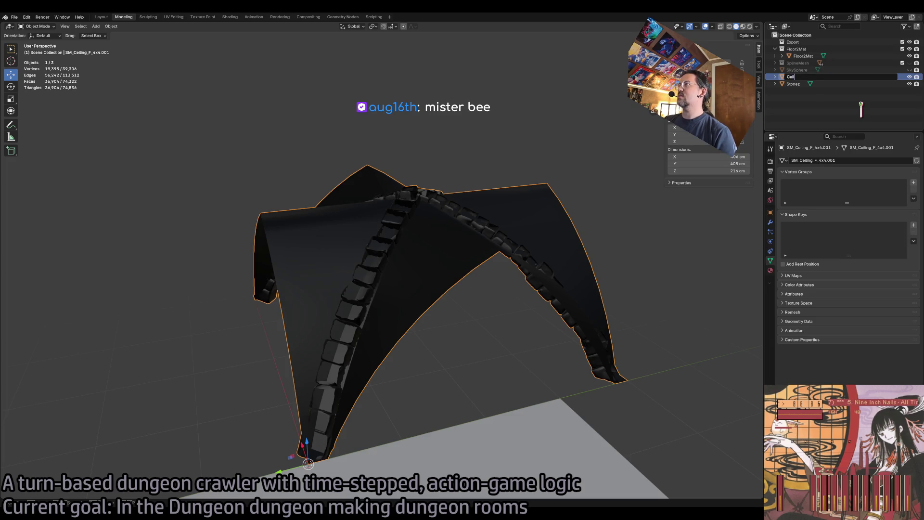
{"action": "type", "text": "ing"}
{"action": "key", "text": "Return"}
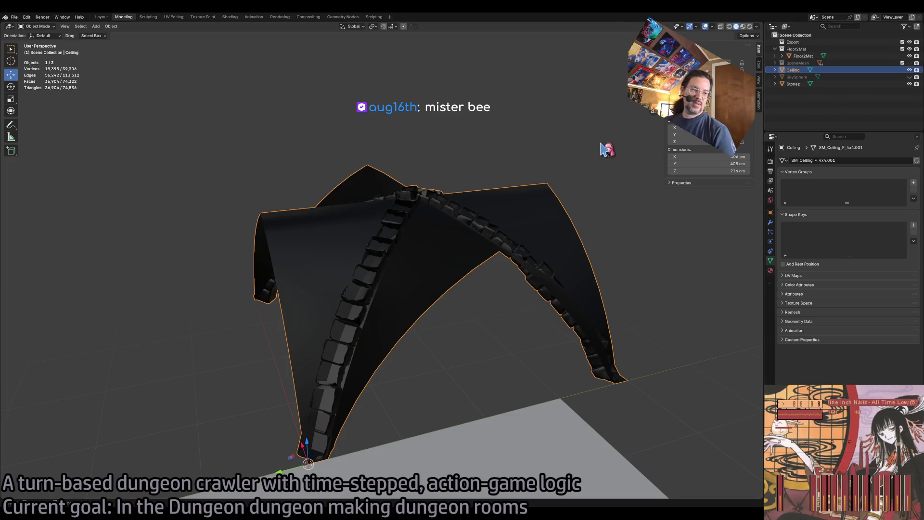
{"action": "mouse_move", "coordinate": [601, 144]}
{"action": "left_mouse_down"}
{"action": "mouse_move", "coordinate": [582, 204]}
{"action": "mouse_move", "coordinate": [484, 294]}
{"action": "left_mouse_up"}
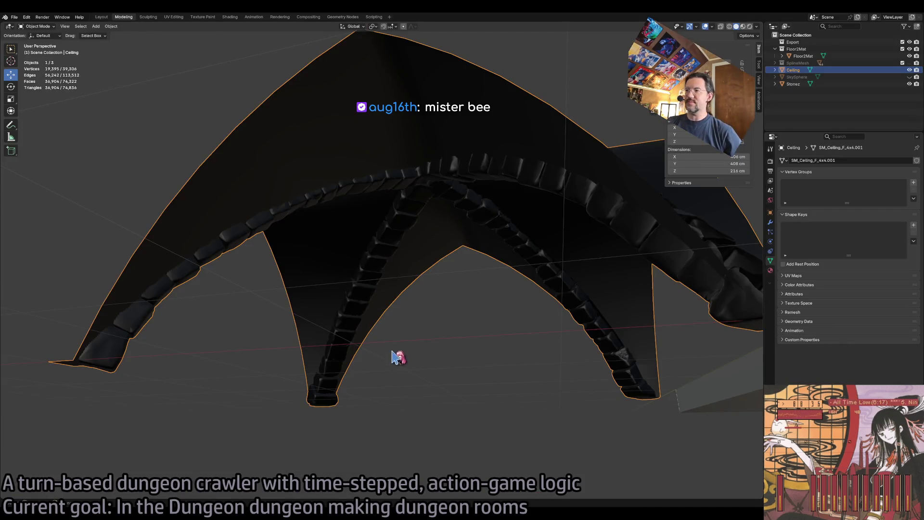
{"action": "mouse_move", "coordinate": [513, 281]}
{"action": "left_mouse_down"}
{"action": "mouse_move", "coordinate": [449, 304]}
{"action": "mouse_move", "coordinate": [458, 319]}
{"action": "left_mouse_up"}
In Stonez's Edit Mode, delete all MI_Ceiling faces to keep only the ribs, and hide Ceiling.
{"action": "left_click", "coordinate": [336, 375]}
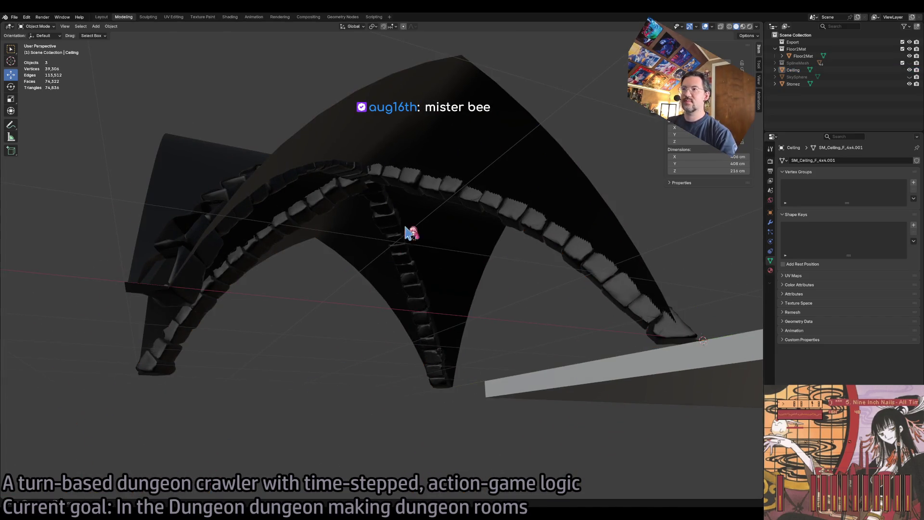
{"action": "left_click", "coordinate": [424, 249]}
{"action": "key", "text": "Tab"}
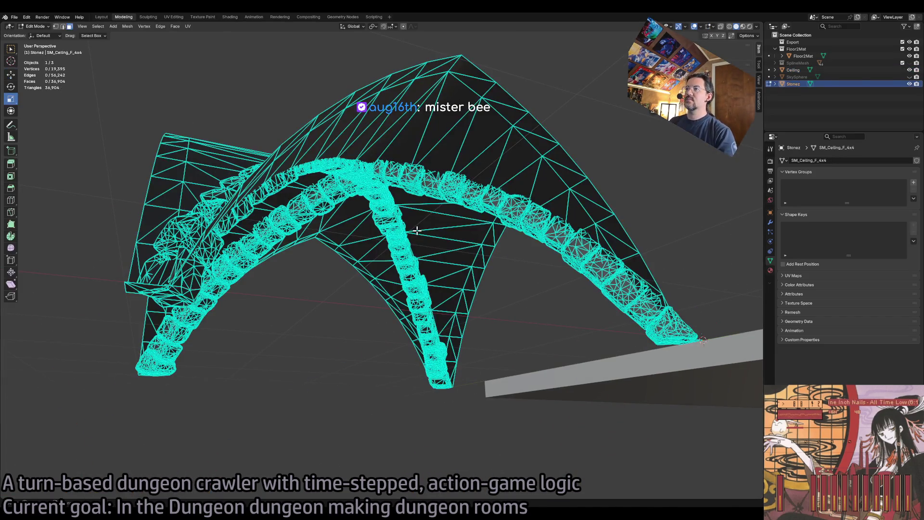
{"action": "left_click", "coordinate": [770, 270]}
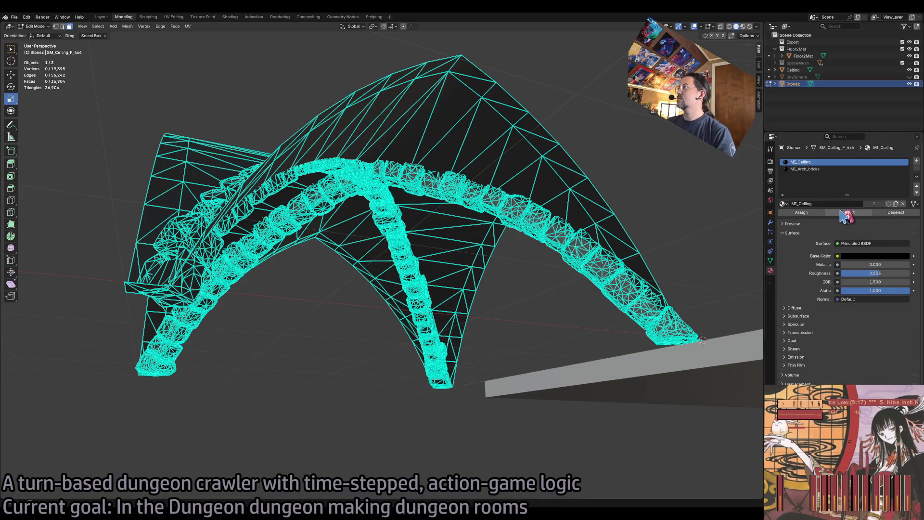
{"action": "left_click", "coordinate": [849, 212]}
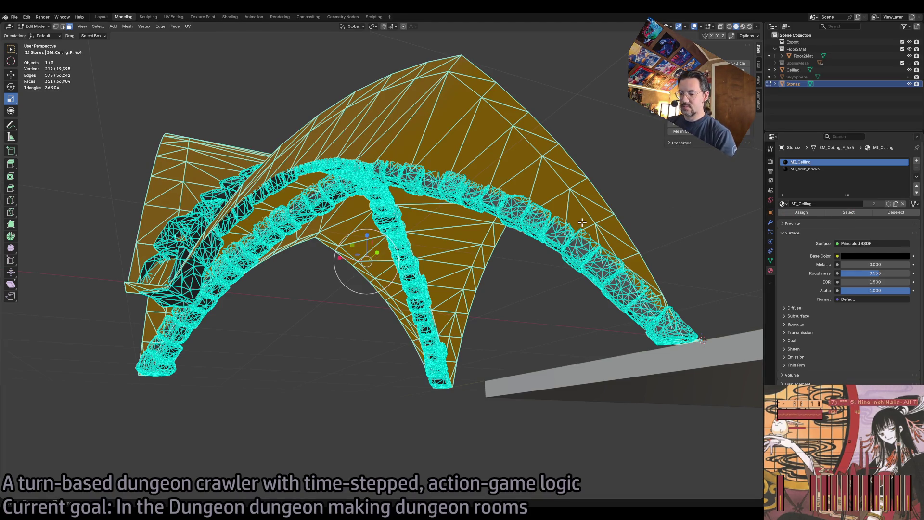
{"action": "key", "text": "x"}
{"action": "left_click", "coordinate": [571, 235]}
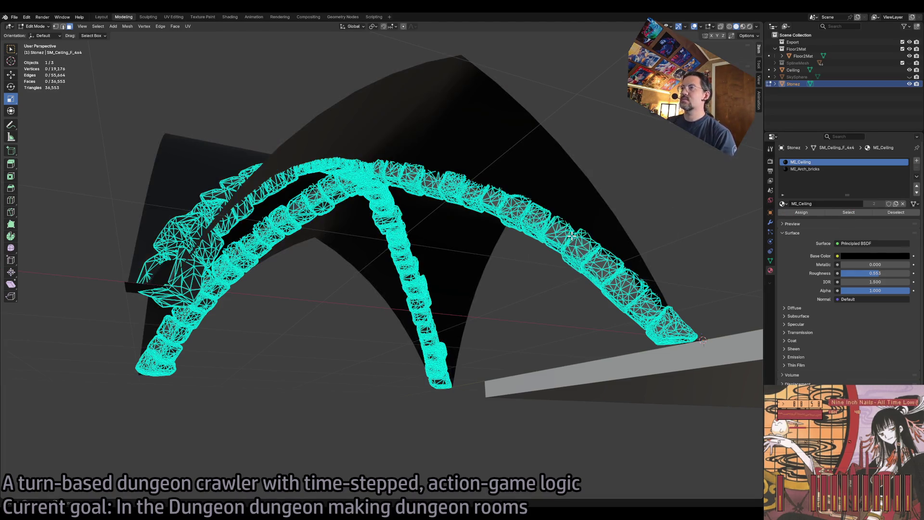
{"action": "left_click", "coordinate": [910, 70]}
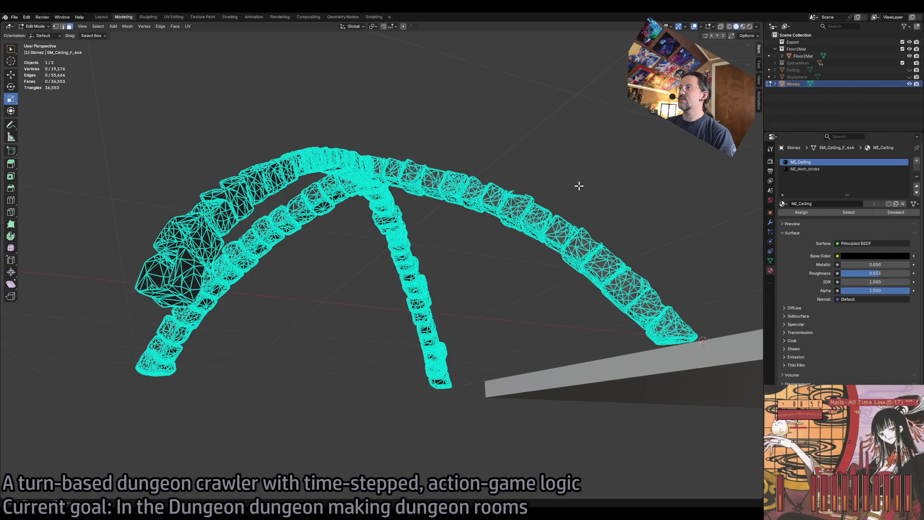
{"action": "left_click", "coordinate": [530, 230]}
{"action": "key", "text": "alt+a"}
Unhide Ceiling and delete its MI_Arch_bricks faces in Edit Mode, leaving the plain vaulted shell.
{"action": "left_click", "coordinate": [888, 63]}
{"action": "key", "text": "Tab"}
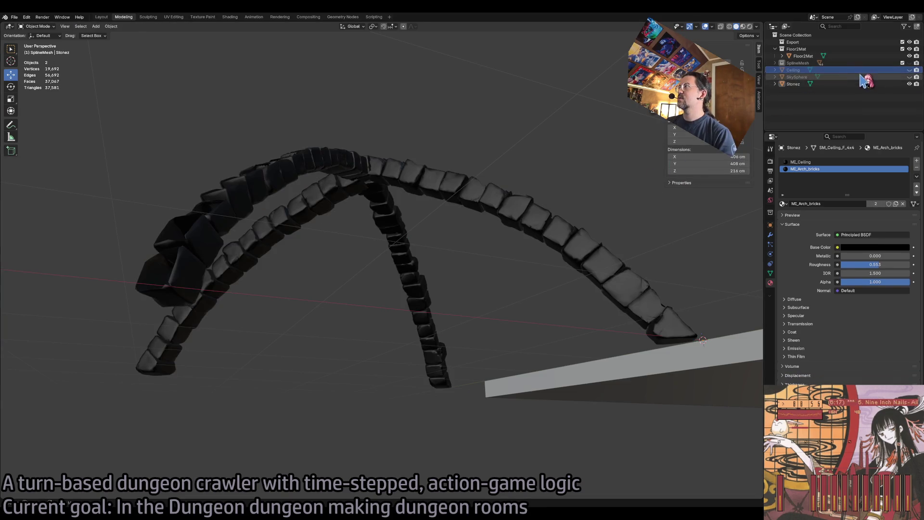
{"action": "left_click", "coordinate": [909, 71]}
{"action": "left_click", "coordinate": [909, 70]}
{"action": "left_click", "coordinate": [909, 84]}
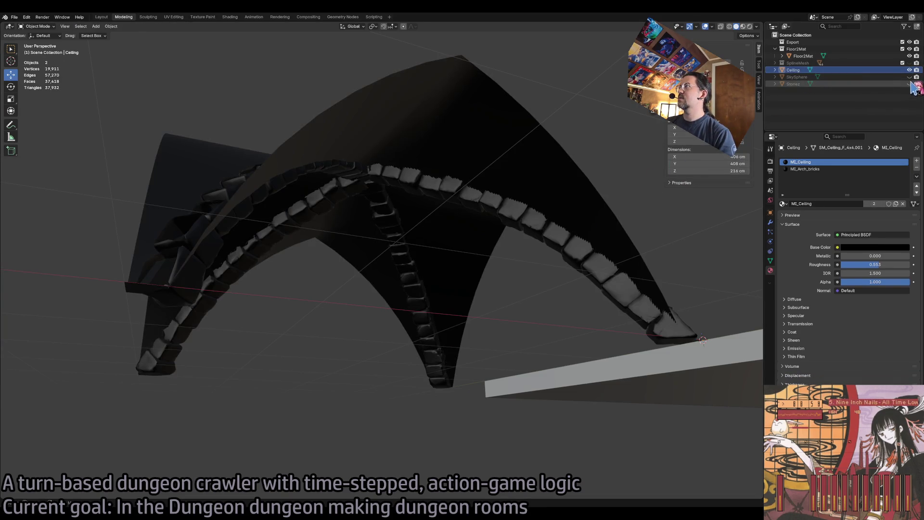
{"action": "key", "text": "Tab"}
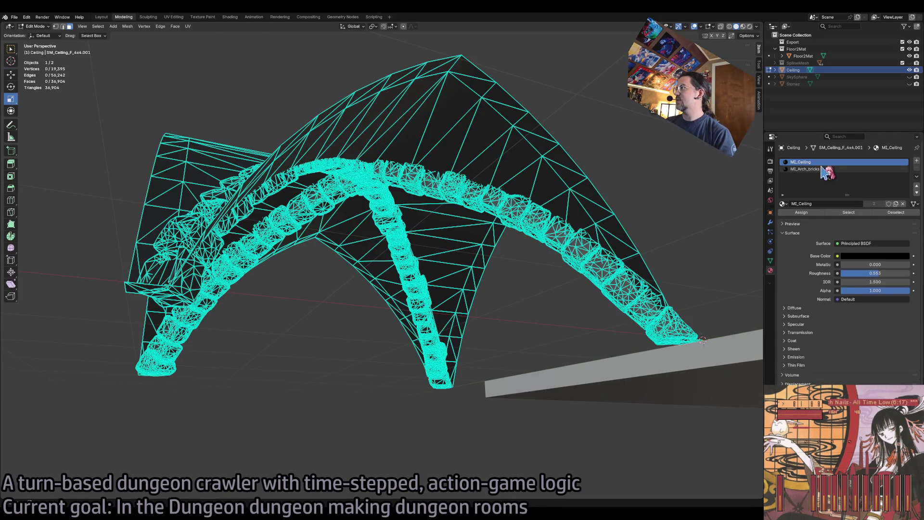
{"action": "left_click", "coordinate": [826, 169]}
{"action": "left_click", "coordinate": [849, 212]}
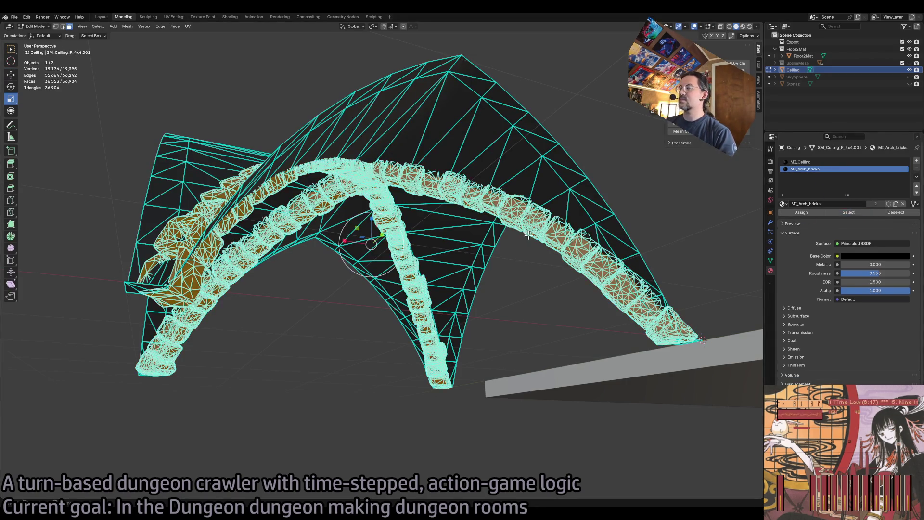
{"action": "key", "text": "x"}
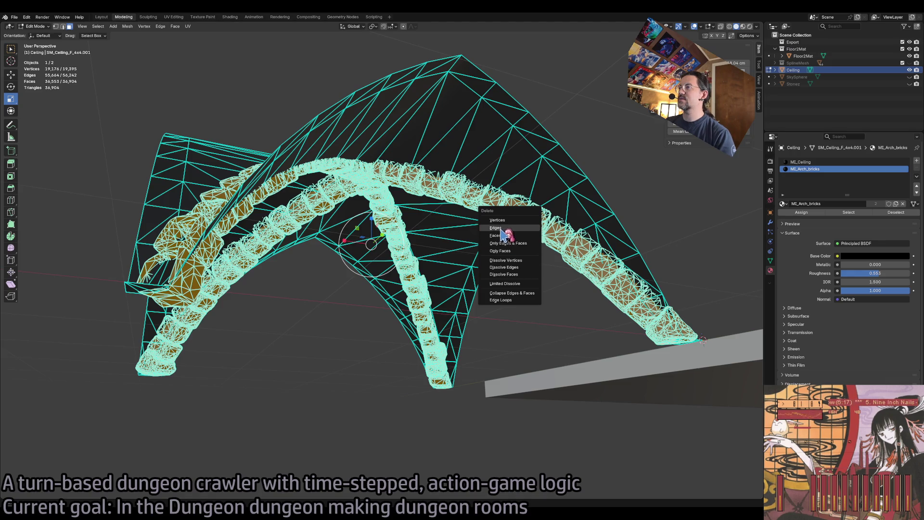
{"action": "left_click", "coordinate": [500, 235]}
{"action": "key", "text": "Tab"}
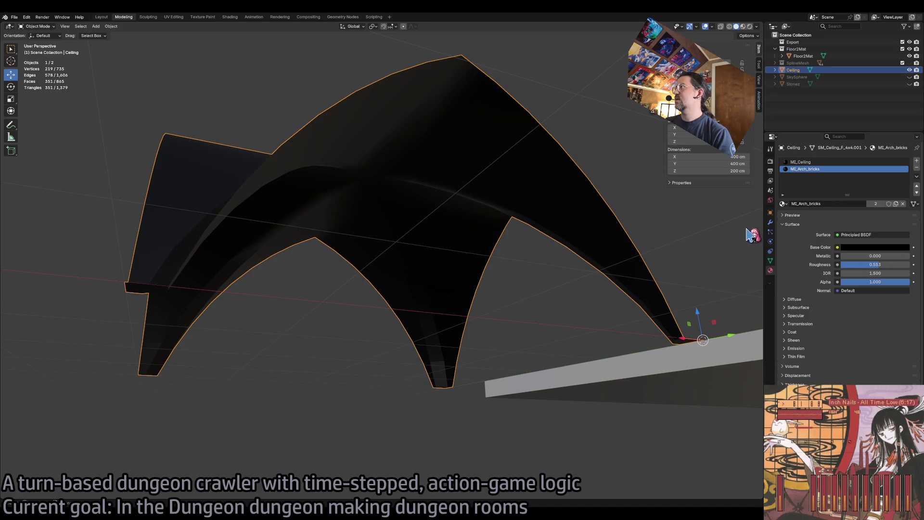
Add a Solidify modifier to the Ceiling, try a thickness of about 9.71 cm, then delete it.
{"action": "left_click", "coordinate": [770, 222]}
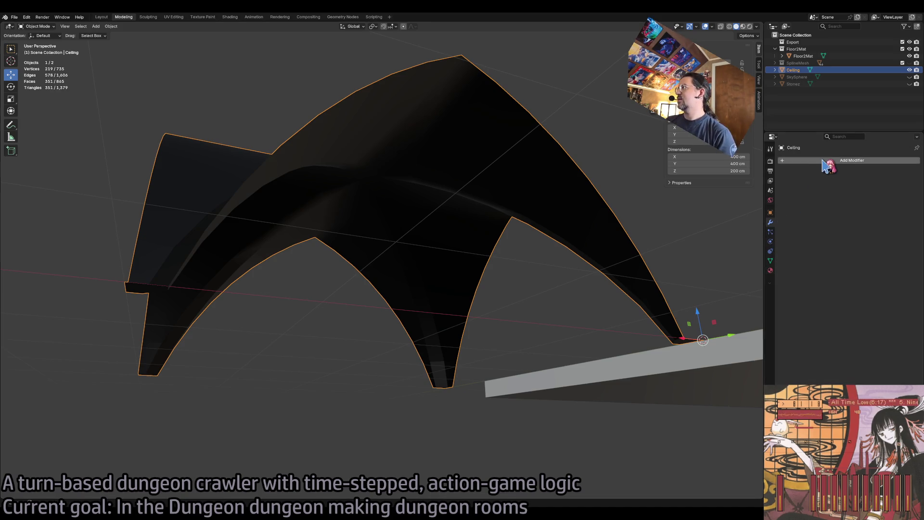
{"action": "left_click", "coordinate": [804, 161]}
{"action": "type", "text": "solid"}
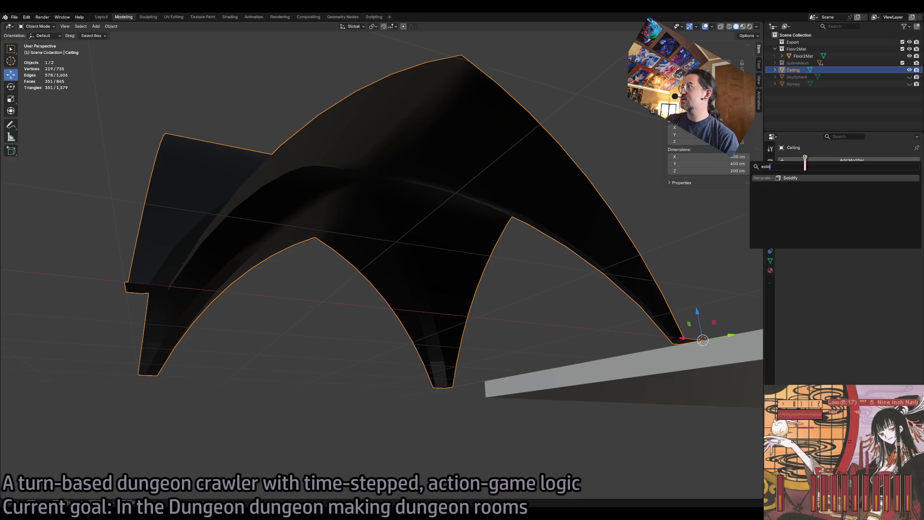
{"action": "key", "text": "Return"}
{"action": "mouse_move", "coordinate": [847, 191]}
{"action": "left_mouse_down"}
{"action": "mouse_move", "coordinate": [866, 191]}
{"action": "mouse_move", "coordinate": [854, 191]}
{"action": "left_mouse_up"}
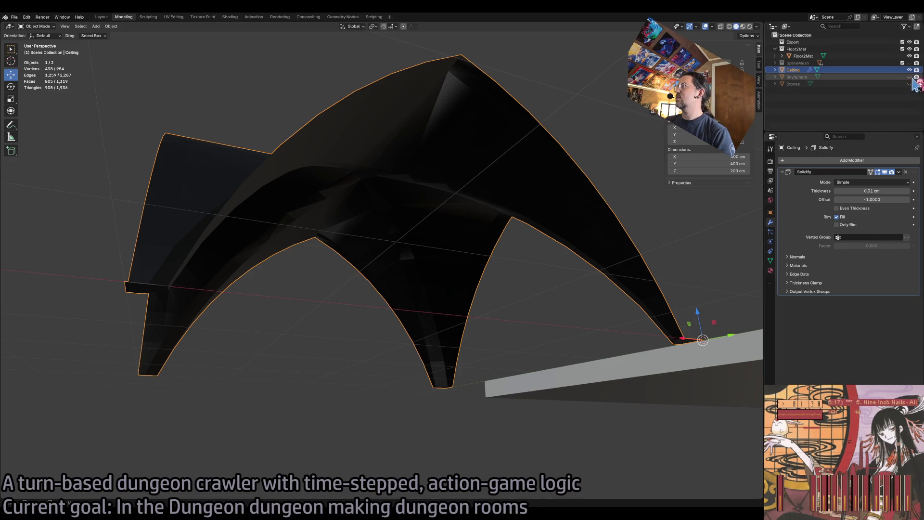
{"action": "left_click", "coordinate": [905, 172]}
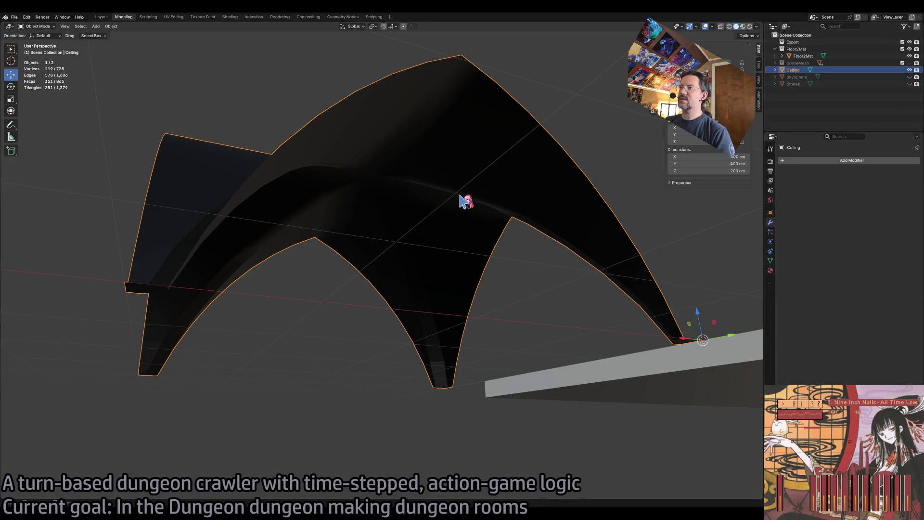
Extrude the ceiling shell faces upward along their normals in Edit Mode.
{"action": "key", "text": "Tab"}
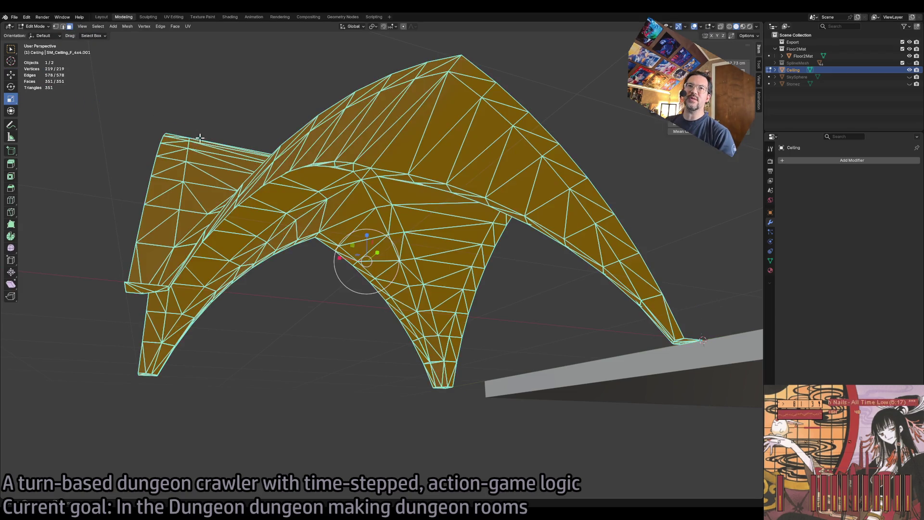
{"action": "left_click", "coordinate": [10, 164]}
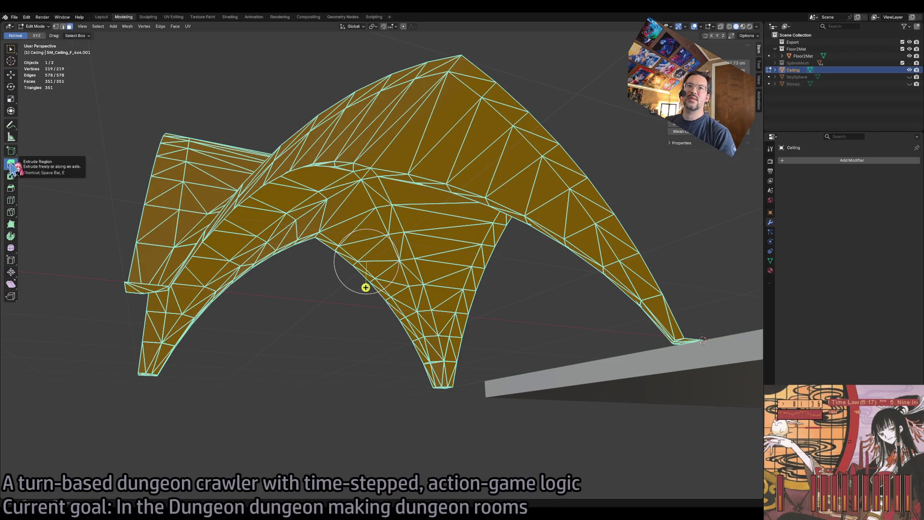
{"action": "left_click_drag", "start_coordinate": [366, 287], "coordinate": [367, 244]}
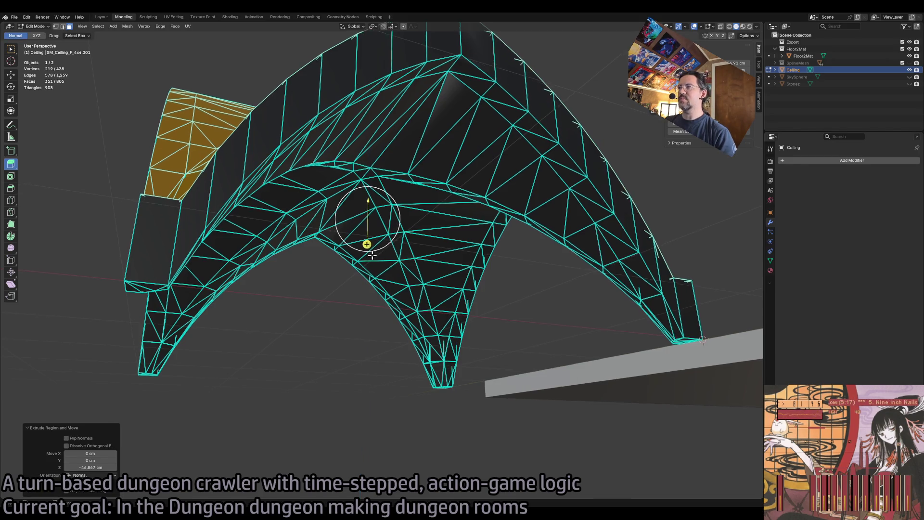
{"action": "scroll", "coordinate": [371, 258], "scroll_direction": "up", "scroll_amount": 6}
{"action": "scroll", "coordinate": [372, 259], "scroll_direction": "down", "scroll_amount": 3}
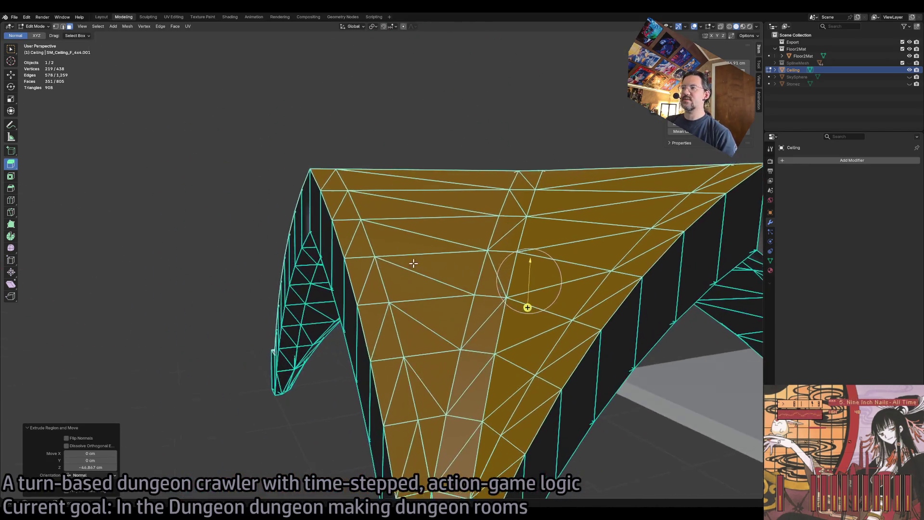
{"action": "mouse_move", "coordinate": [371, 258]}
{"action": "left_mouse_down"}
{"action": "mouse_move", "coordinate": [494, 276]}
{"action": "mouse_move", "coordinate": [441, 261]}
{"action": "left_mouse_up"}
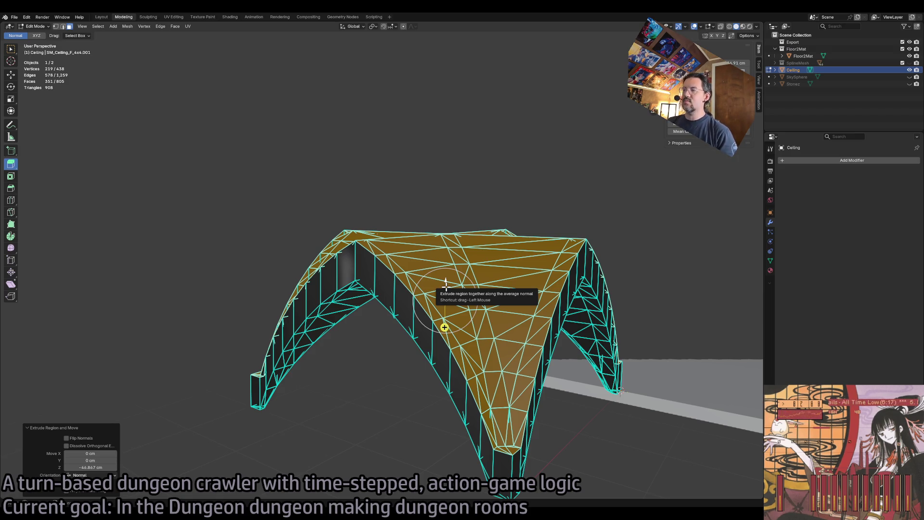
{"action": "left_click_drag", "start_coordinate": [446, 284], "coordinate": [446, 211]}
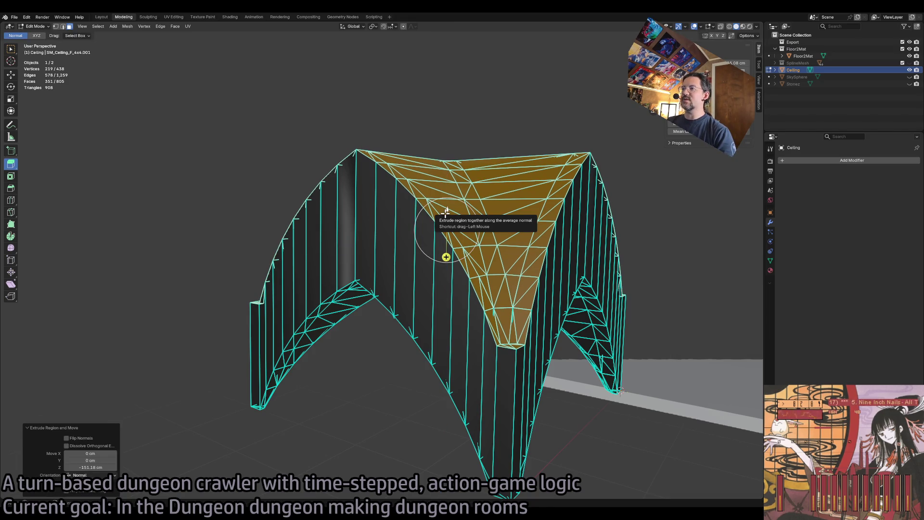
Scale the extruded top flat along Z, then undo both the flattening and the extrusion.
{"action": "key", "text": "shift+space"}
{"action": "key", "text": "s"}
{"action": "mouse_move", "coordinate": [450, 231]}
{"action": "left_mouse_down"}
{"action": "mouse_move", "coordinate": [447, 212]}
{"action": "mouse_move", "coordinate": [447, 230]}
{"action": "left_mouse_up"}
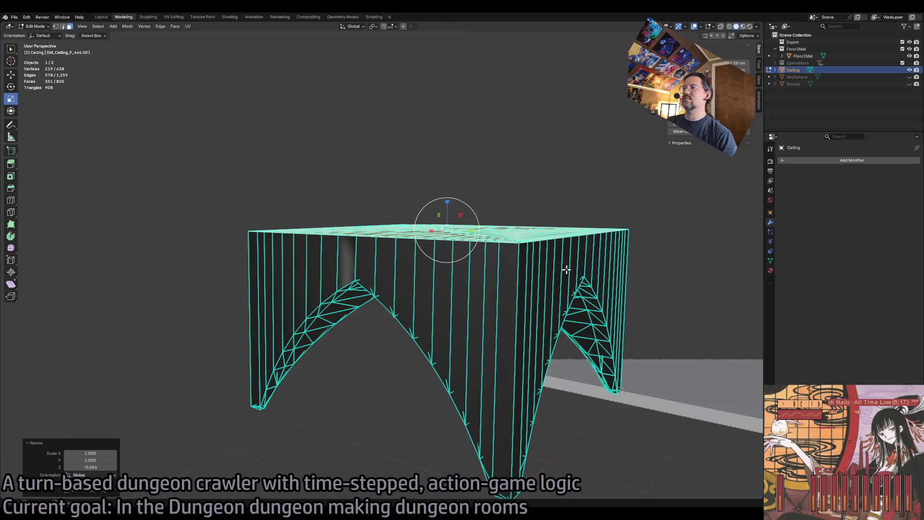
{"action": "scroll", "coordinate": [563, 265], "scroll_direction": "up", "scroll_amount": 5}
{"action": "scroll", "coordinate": [563, 264], "scroll_direction": "down", "scroll_amount": 5}
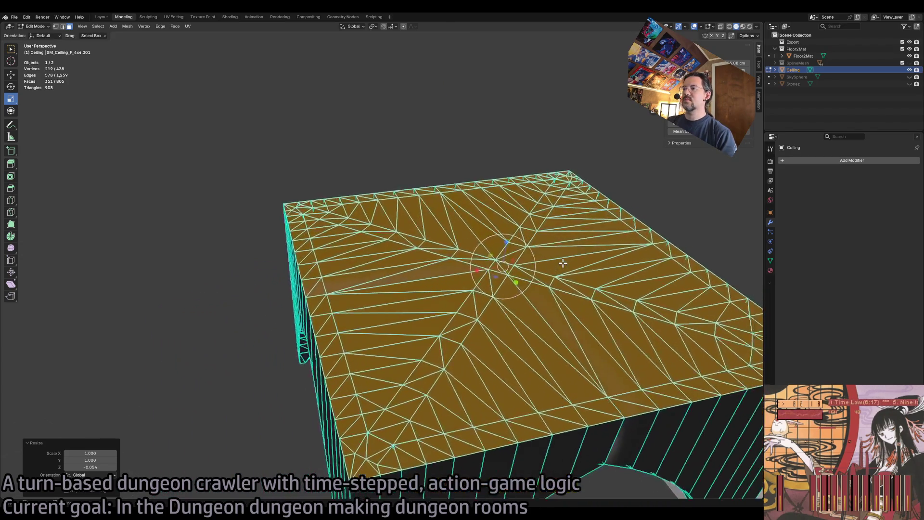
{"action": "scroll", "coordinate": [563, 262], "scroll_direction": "right", "scroll_amount": 5}
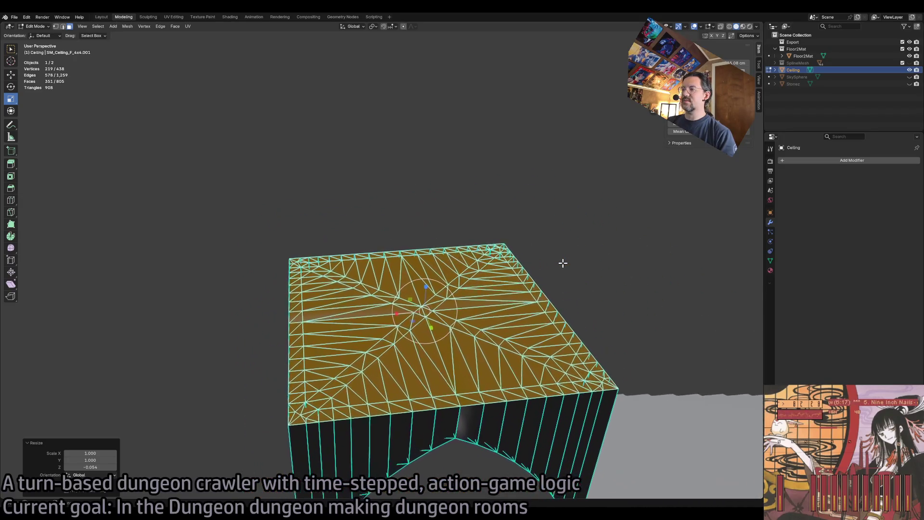
{"action": "scroll", "coordinate": [563, 263], "scroll_direction": "up", "scroll_amount": 5}
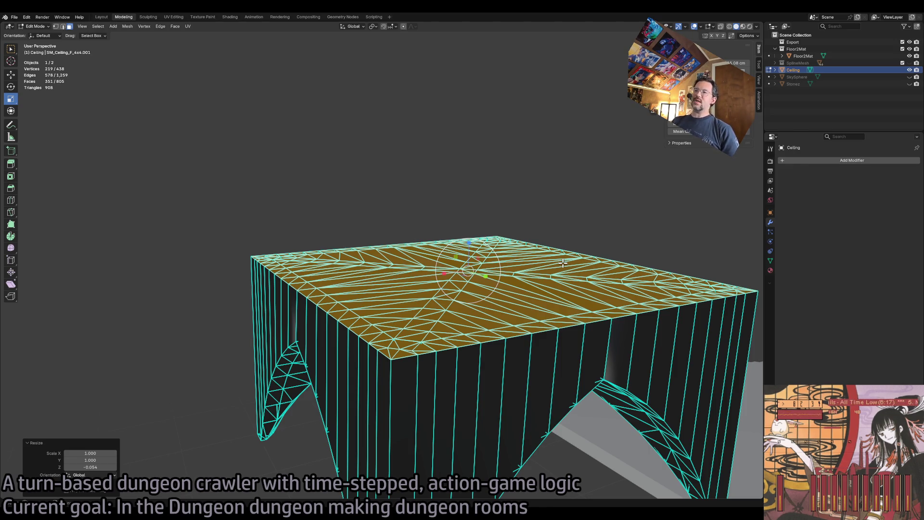
{"action": "key", "text": "ctrl+z"}
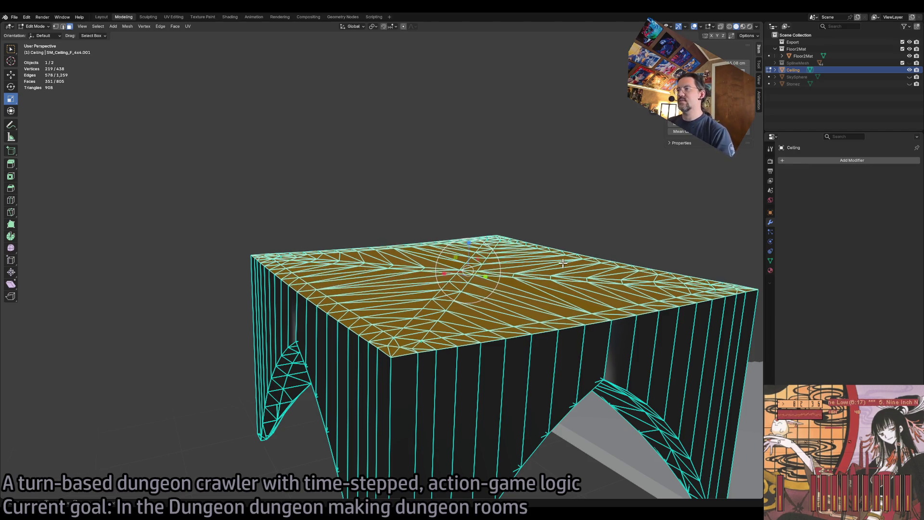
{"action": "key", "text": "ctrl+z"}
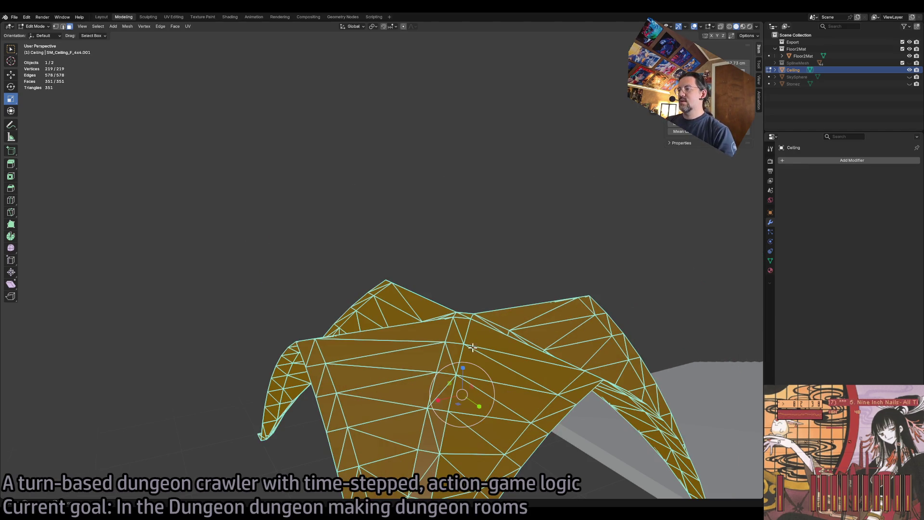
Extrude the shell faces about -32.54 cm along their normals, after undoing a trial Z raise.
{"action": "key", "text": "shift+space"}
{"action": "key", "text": "g"}
{"action": "left_click_drag", "start_coordinate": [462, 369], "coordinate": [461, 331]}
{"action": "key", "text": "ctrl+z"}
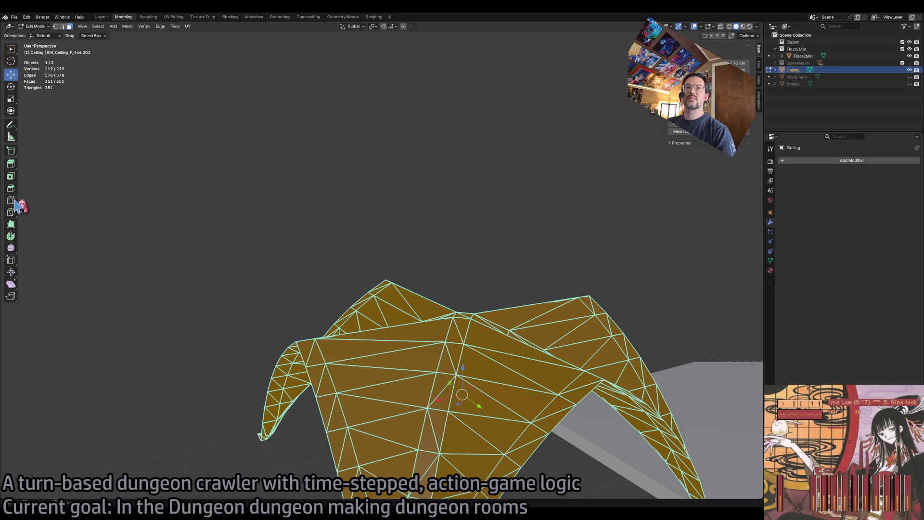
{"action": "left_click", "coordinate": [11, 163]}
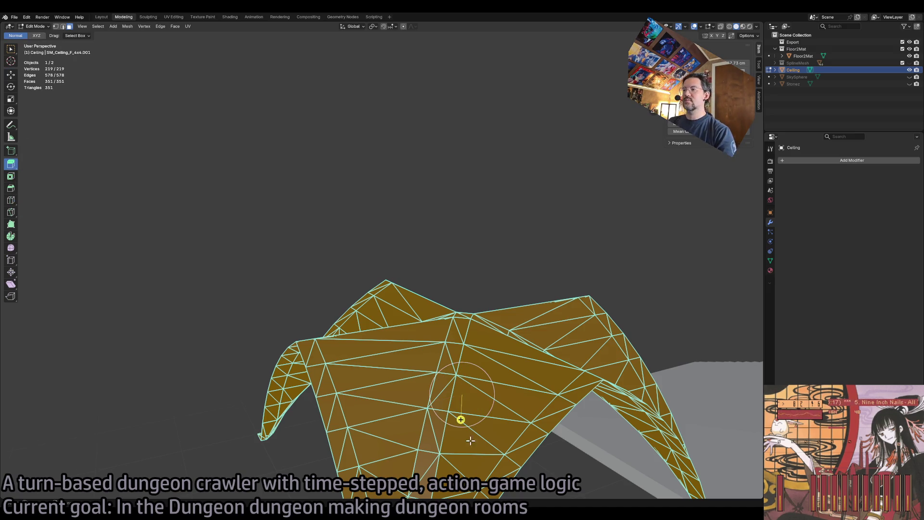
{"action": "left_click_drag", "start_coordinate": [460, 420], "coordinate": [468, 391]}
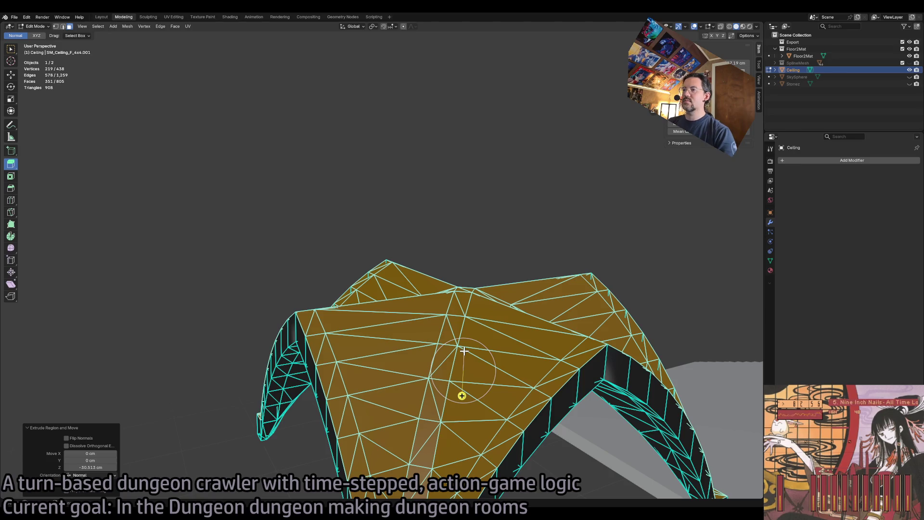
Scale the extruded top to 0.701 in Z and return to Object Mode.
{"action": "key", "text": "shift+space"}
{"action": "key", "text": "s"}
{"action": "left_click_drag", "start_coordinate": [464, 345], "coordinate": [463, 320]}
{"action": "key", "text": "shift+space"}
{"action": "key", "text": "g"}
{"action": "scroll", "coordinate": [508, 358], "scroll_direction": "right", "scroll_amount": 10}
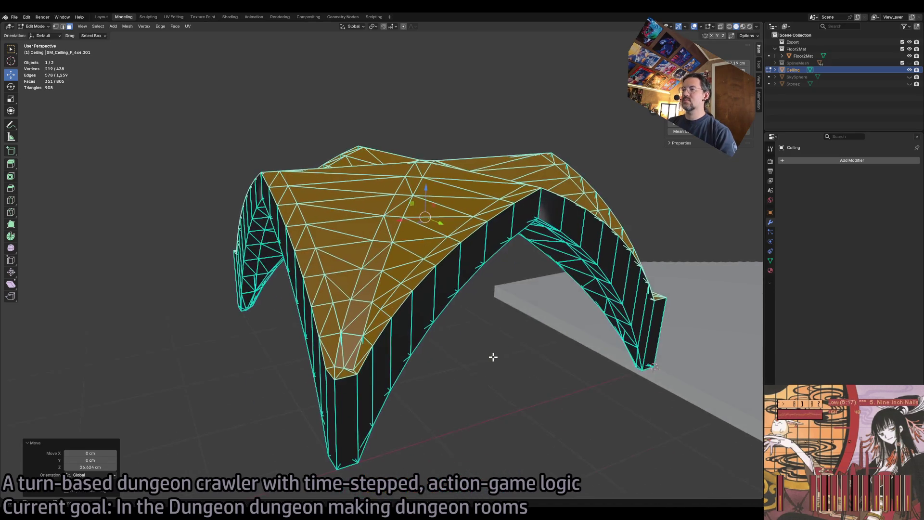
{"action": "scroll", "coordinate": [492, 348], "scroll_direction": "right", "scroll_amount": 10}
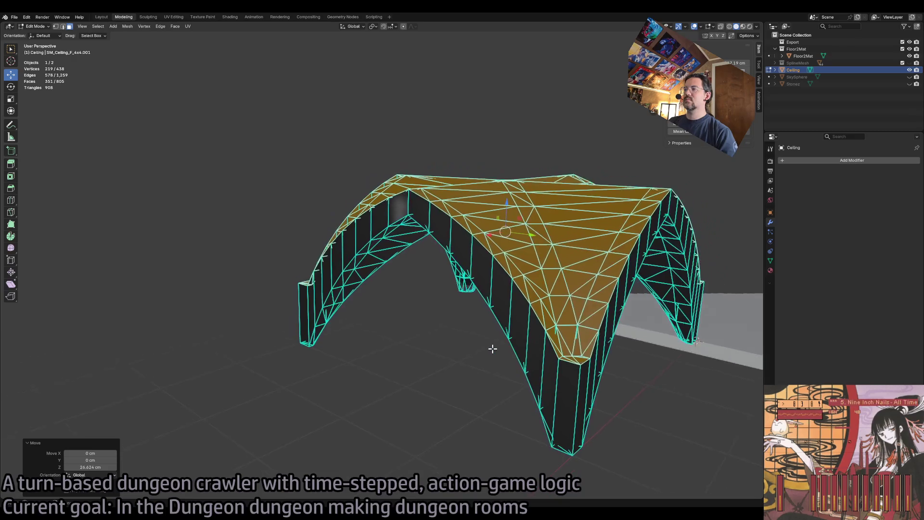
{"action": "scroll", "coordinate": [492, 348], "scroll_direction": "right", "scroll_amount": 10}
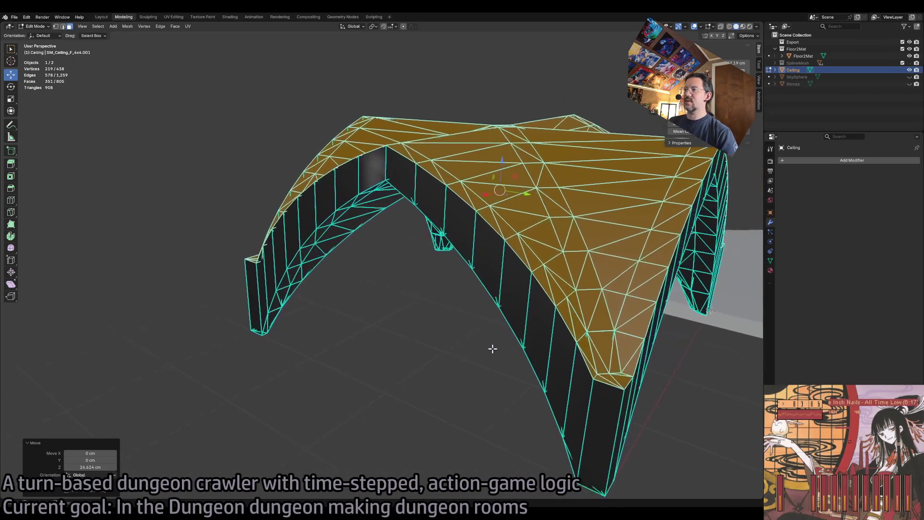
{"action": "scroll", "coordinate": [491, 349], "scroll_direction": "right", "scroll_amount": 10}
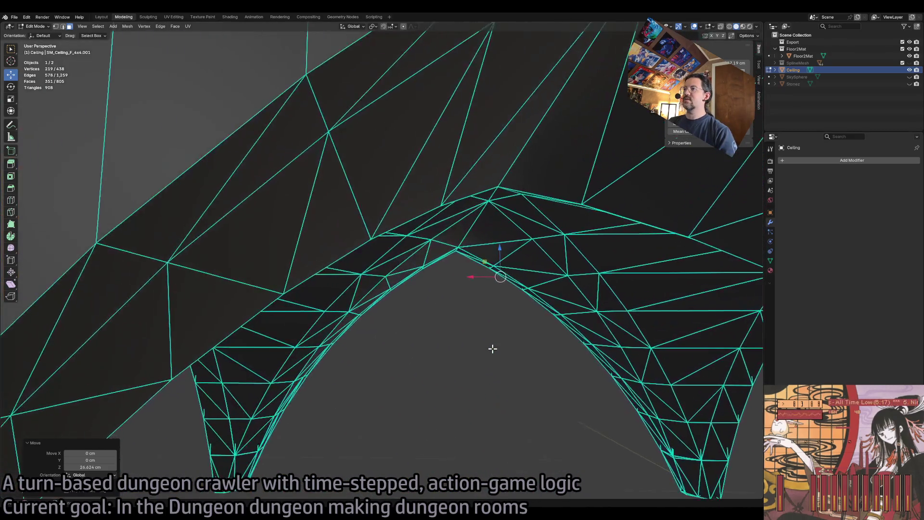
{"action": "scroll", "coordinate": [455, 353], "scroll_direction": "down", "scroll_amount": 10}
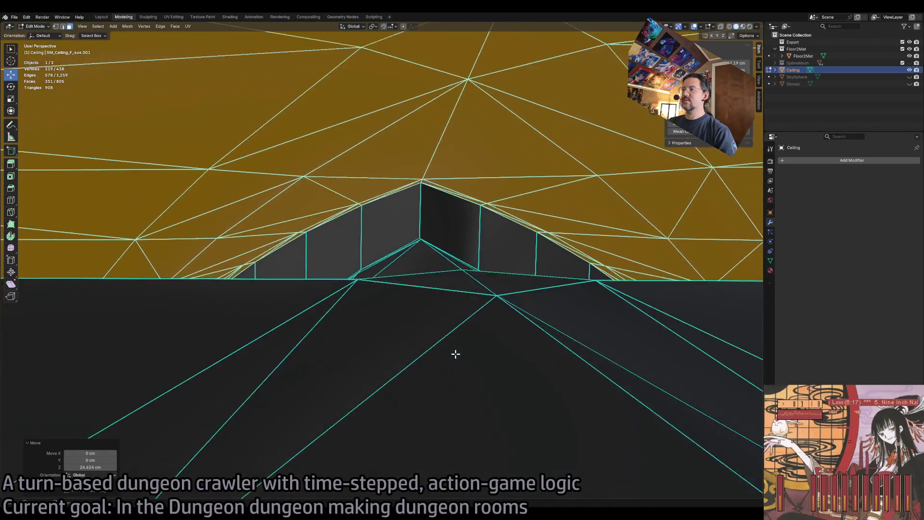
{"action": "scroll", "coordinate": [456, 354], "scroll_direction": "up", "scroll_amount": 10}
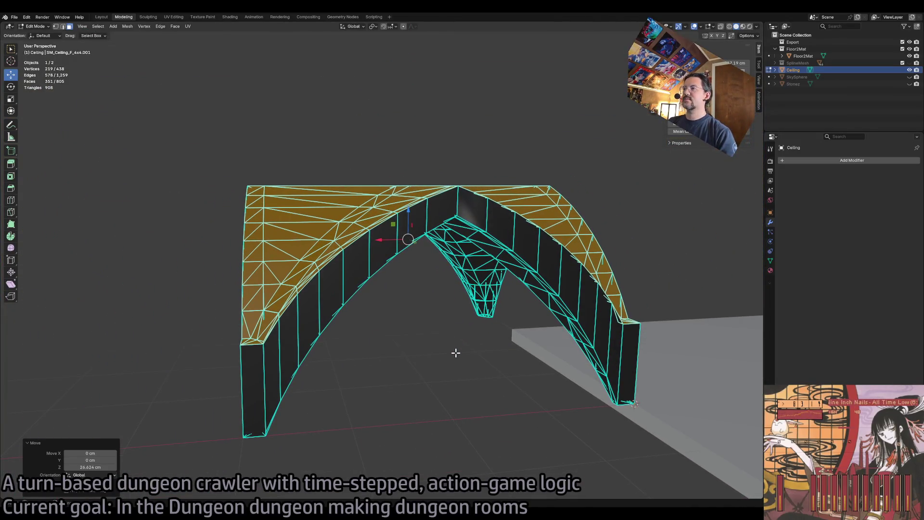
{"action": "key", "text": "Tab"}
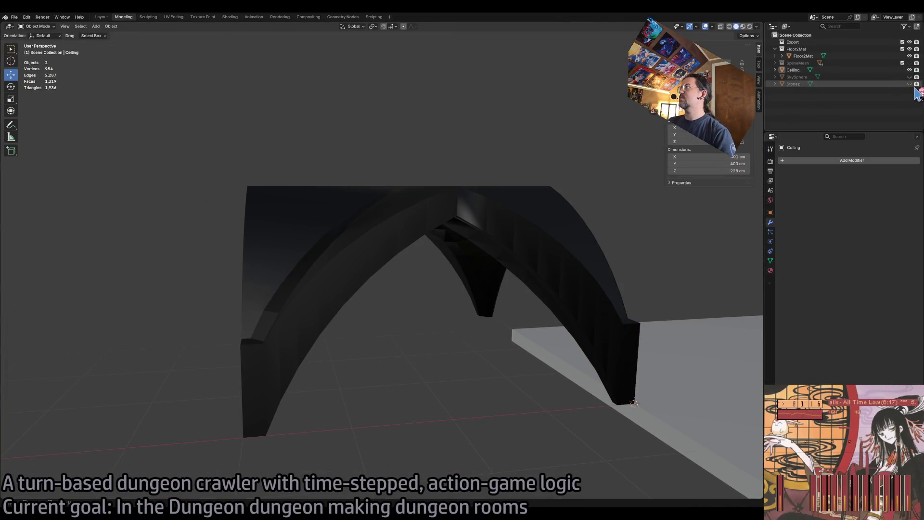
Unhide Stonez and join it into the active Ceiling object with Ctrl+J.
{"action": "left_click", "coordinate": [909, 84]}
{"action": "left_click", "coordinate": [895, 83], "text": "ctrl"}
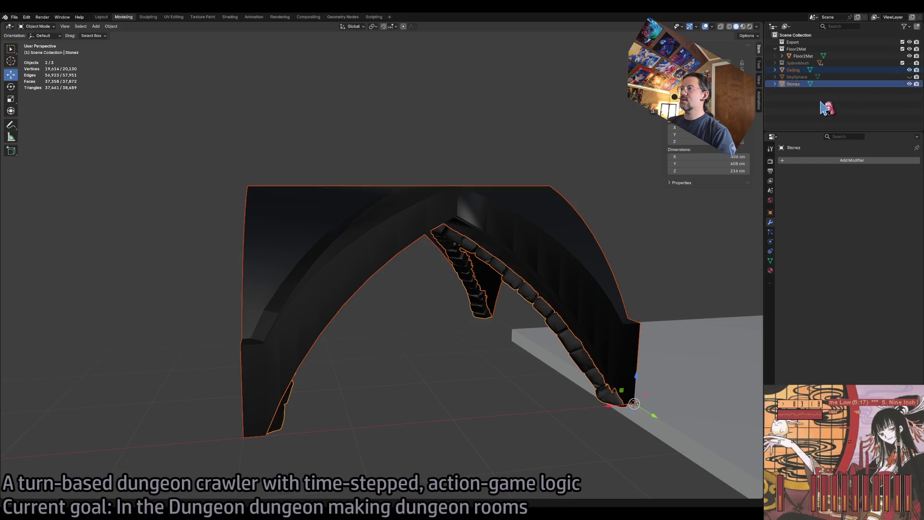
{"action": "left_click", "coordinate": [830, 70], "text": "ctrl"}
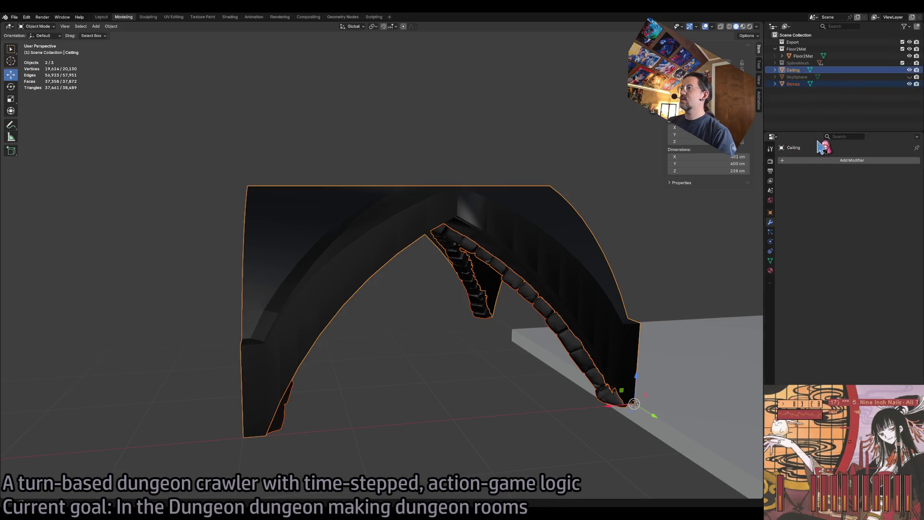
{"action": "key", "text": "ctrl+j"}
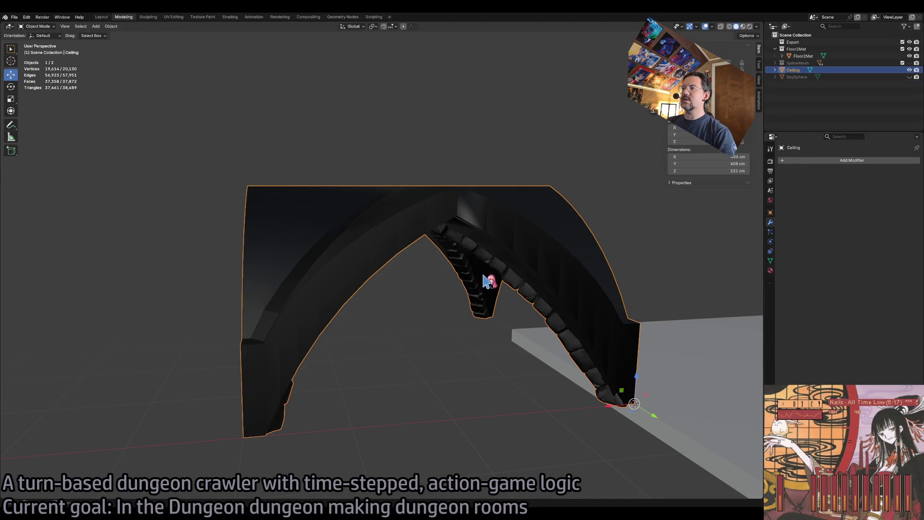
{"action": "left_click", "coordinate": [770, 269]}
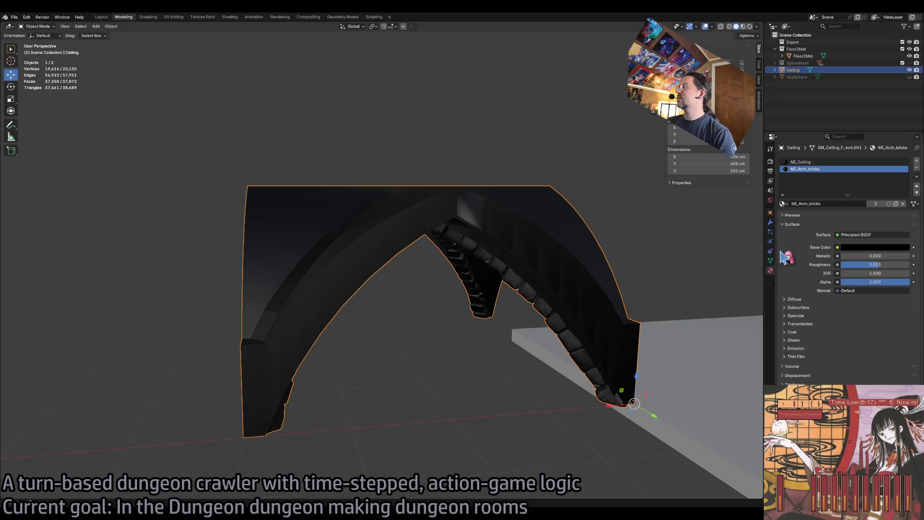
{"action": "left_click", "coordinate": [801, 163]}
{"action": "left_click", "coordinate": [801, 169]}
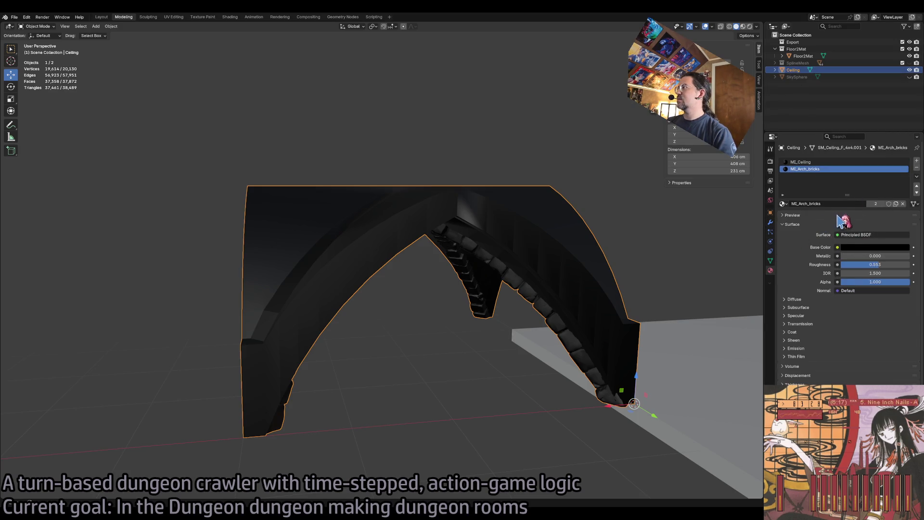
{"action": "key", "text": "Tab"}
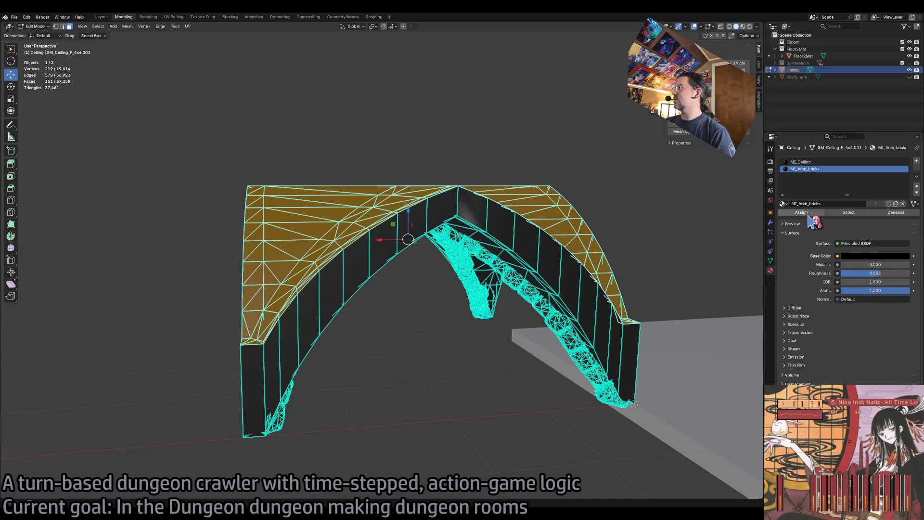
Check which faces use the MI_Arch_bricks and MI_Ceiling material slots.
{"action": "left_click", "coordinate": [845, 213]}
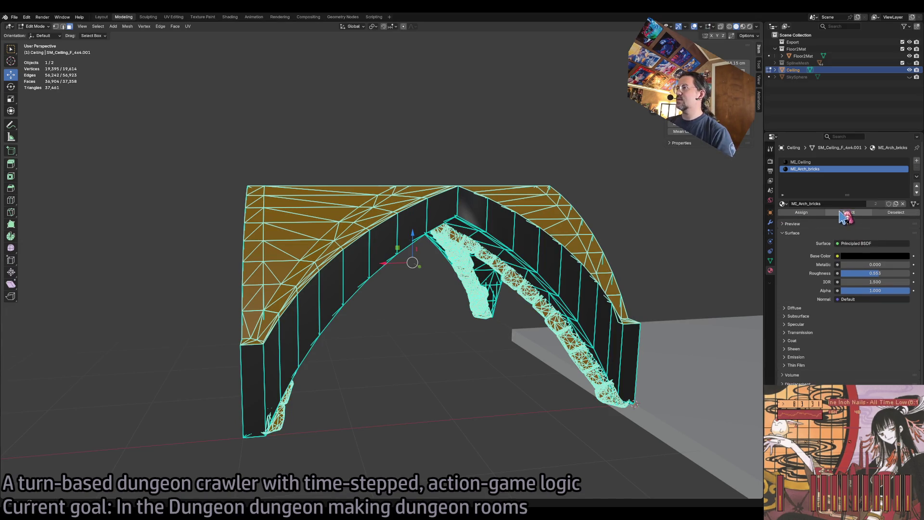
{"action": "left_click", "coordinate": [720, 209]}
{"action": "left_click", "coordinate": [849, 213]}
{"action": "left_click", "coordinate": [689, 221]}
{"action": "left_click", "coordinate": [800, 161]}
{"action": "left_click", "coordinate": [848, 212]}
{"action": "left_click", "coordinate": [710, 240]}
Rename the MI_Ceiling material to Ceiling and MI_Arch_bricks to Bricks.
{"action": "double_click", "coordinate": [814, 163]}
{"action": "type", "text": "ing"}
{"action": "key", "text": "Return"}
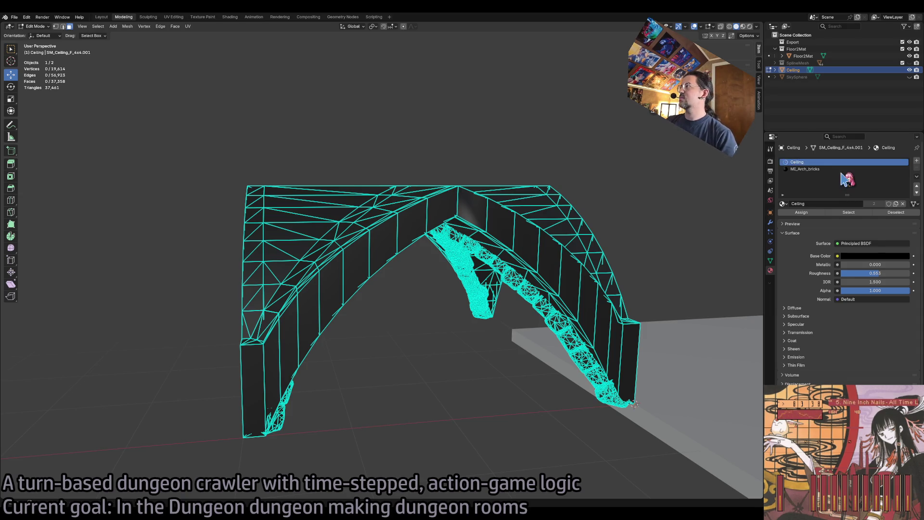
{"action": "double_click", "coordinate": [812, 168]}
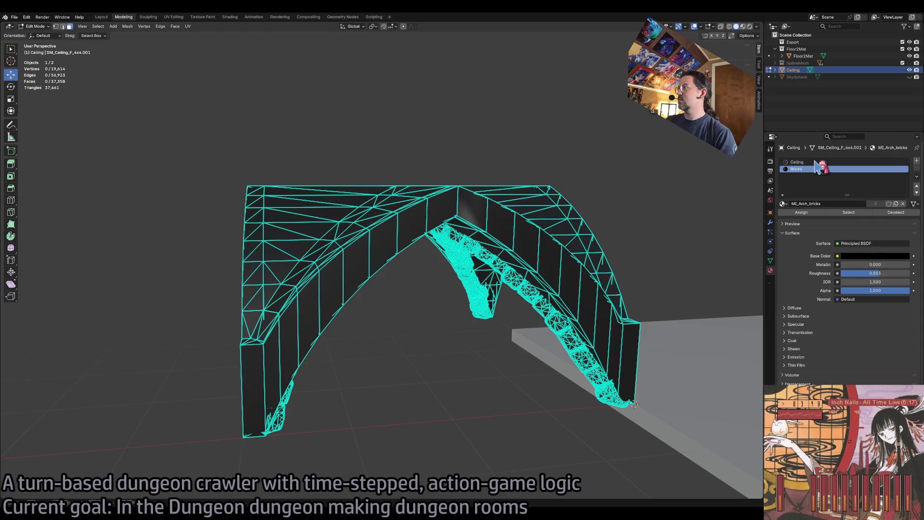
{"action": "key", "text": "Return"}
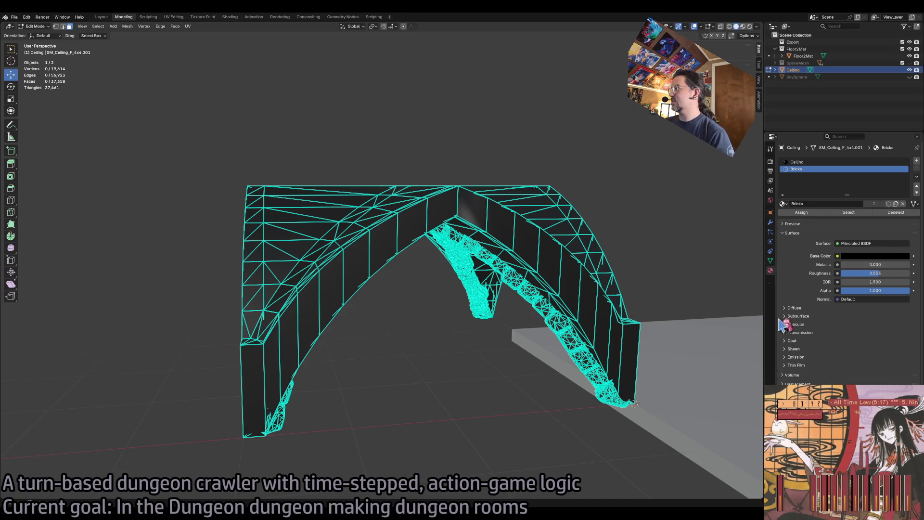
Check the Ceiling's UV maps in Object Data and inspect the joined mesh.
{"action": "key", "text": "Tab"}
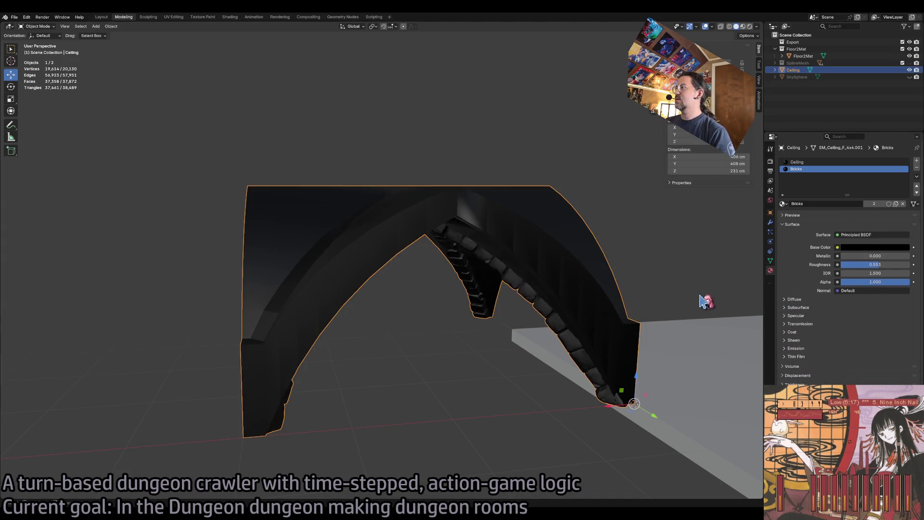
{"action": "left_click", "coordinate": [771, 260]}
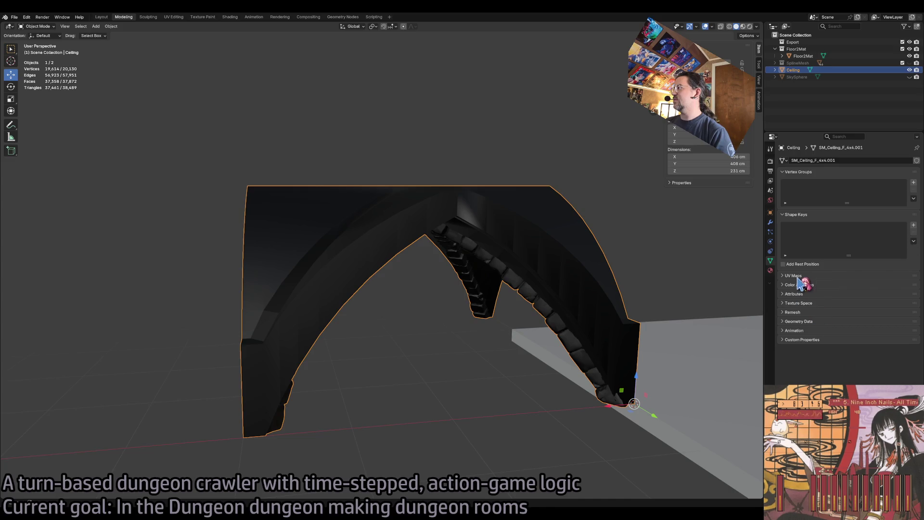
{"action": "left_click", "coordinate": [796, 277]}
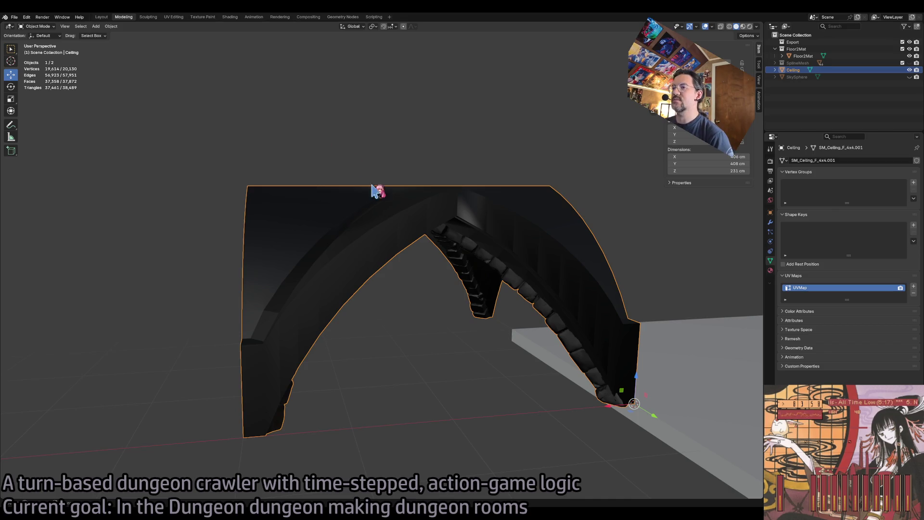
{"action": "key", "text": "Tab"}
{"action": "key", "text": "Tab"}
{"action": "key", "text": "Tab"}
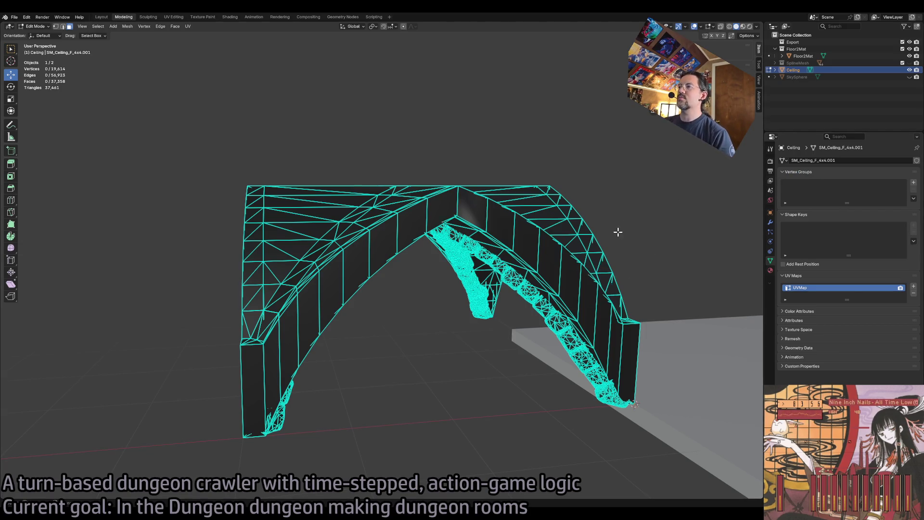
{"action": "scroll", "coordinate": [618, 232], "scroll_direction": "up", "scroll_amount": 6}
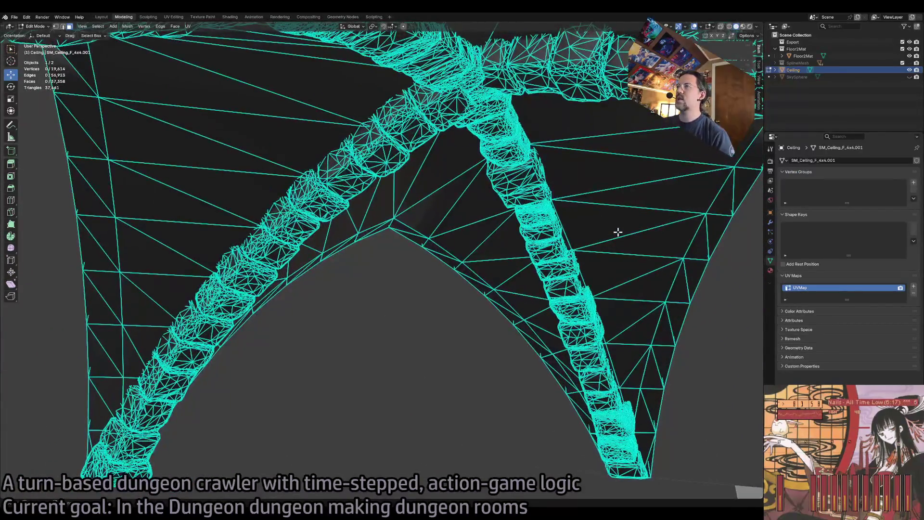
{"action": "scroll", "coordinate": [618, 232], "scroll_direction": "down", "scroll_amount": 6}
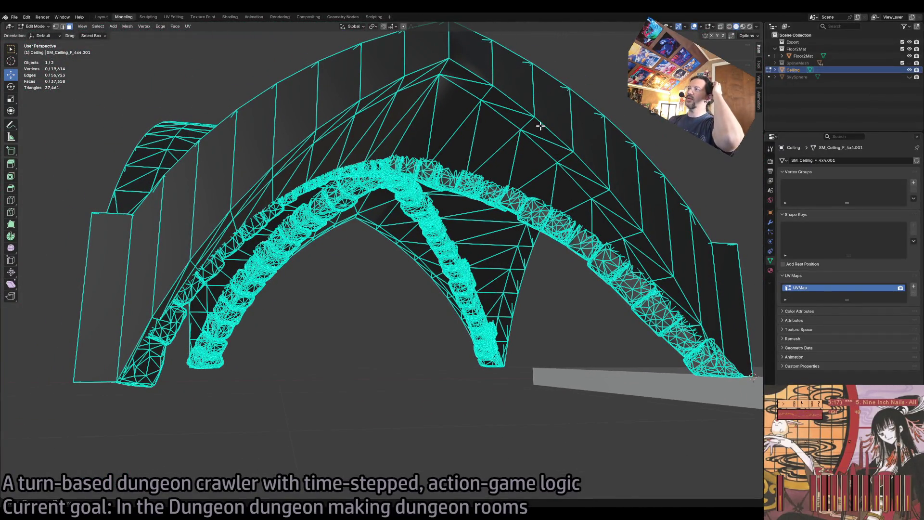
{"action": "left_click", "coordinate": [536, 88]}
{"action": "key", "text": "alt+a"}
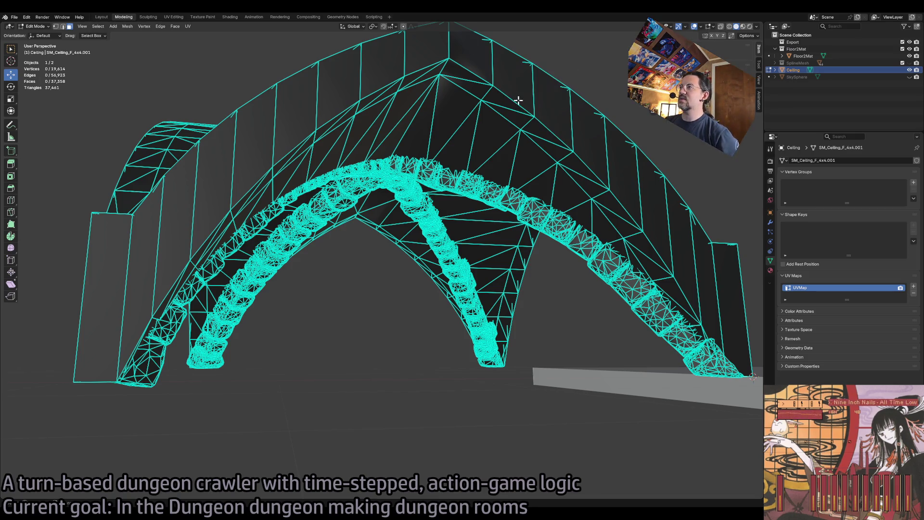
{"action": "left_click", "coordinate": [909, 70]}
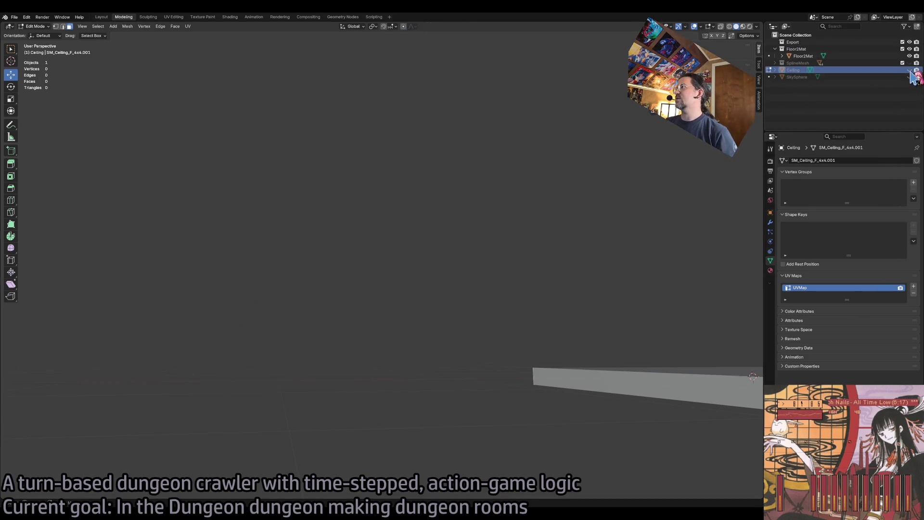
{"action": "left_click", "coordinate": [909, 71]}
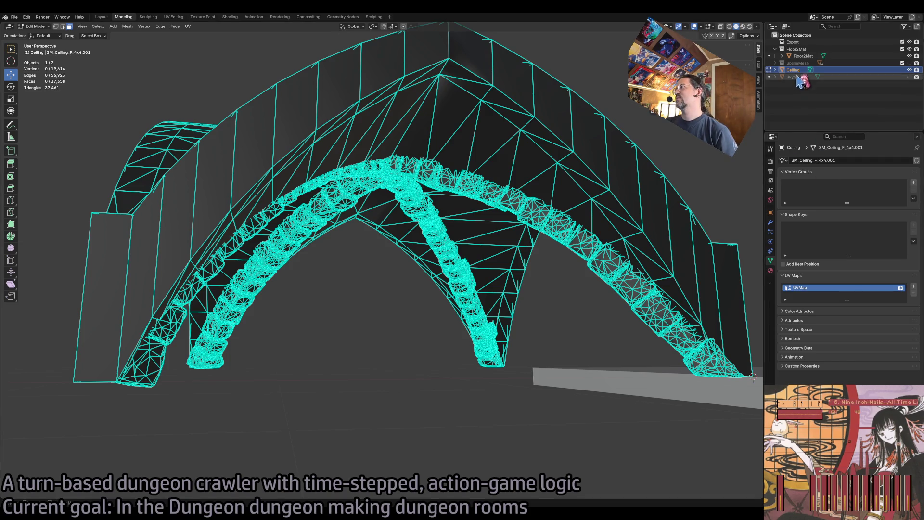
{"action": "key", "text": "Tab"}
{"action": "key", "text": "Tab"}
Select the entire ceiling mesh and apply Shade Flat to its faces.
{"action": "left_click", "coordinate": [127, 26]}
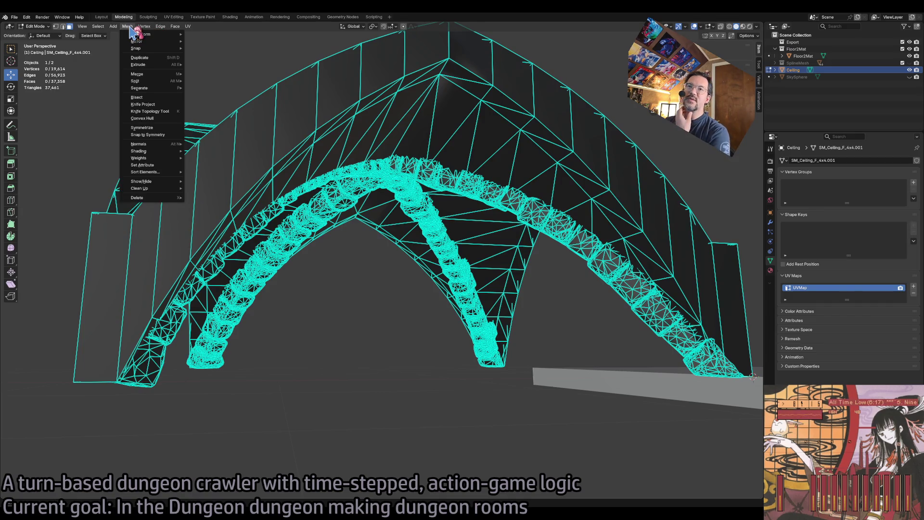
{"action": "mouse_move", "coordinate": [175, 28]}
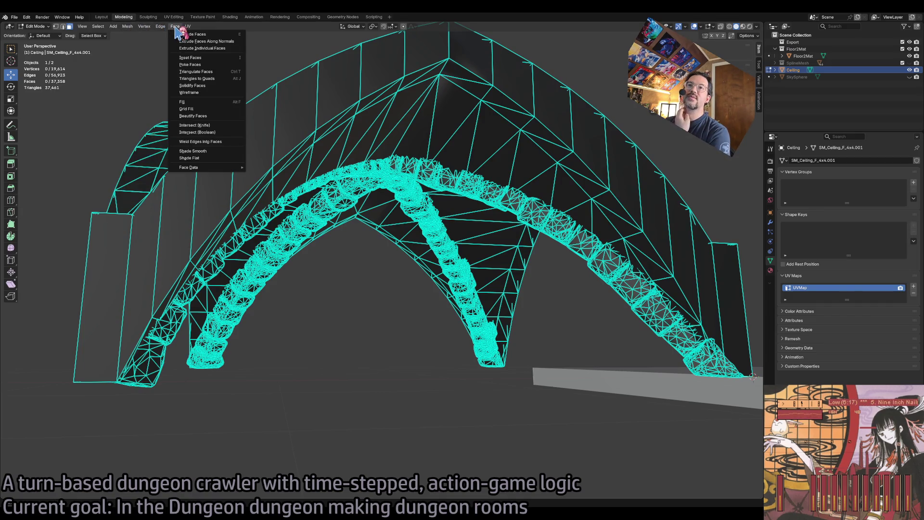
{"action": "left_click", "coordinate": [214, 158]}
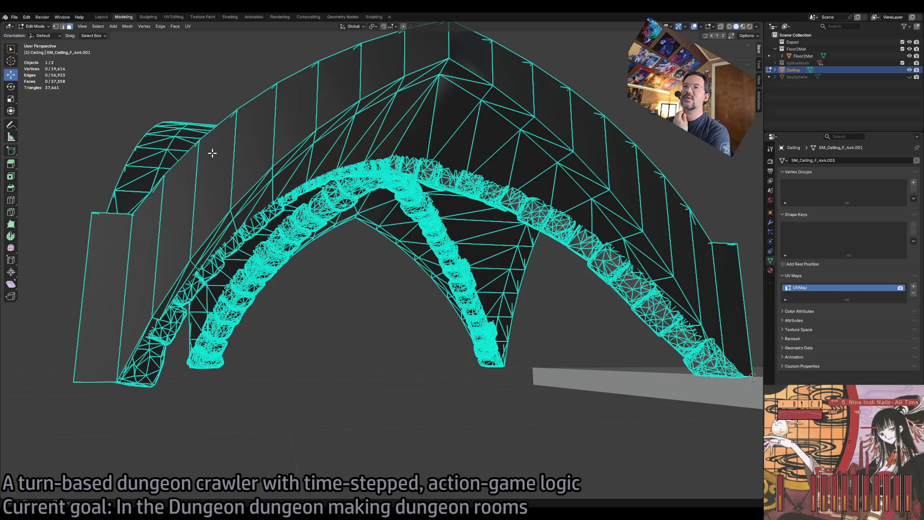
{"action": "key", "text": "a"}
{"action": "left_click", "coordinate": [175, 27]}
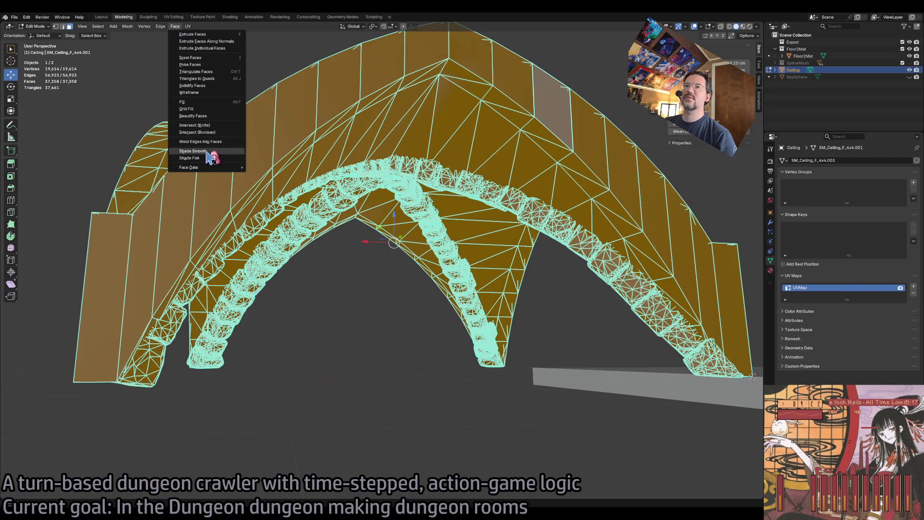
{"action": "left_click", "coordinate": [212, 151]}
{"action": "key", "text": "alt+a"}
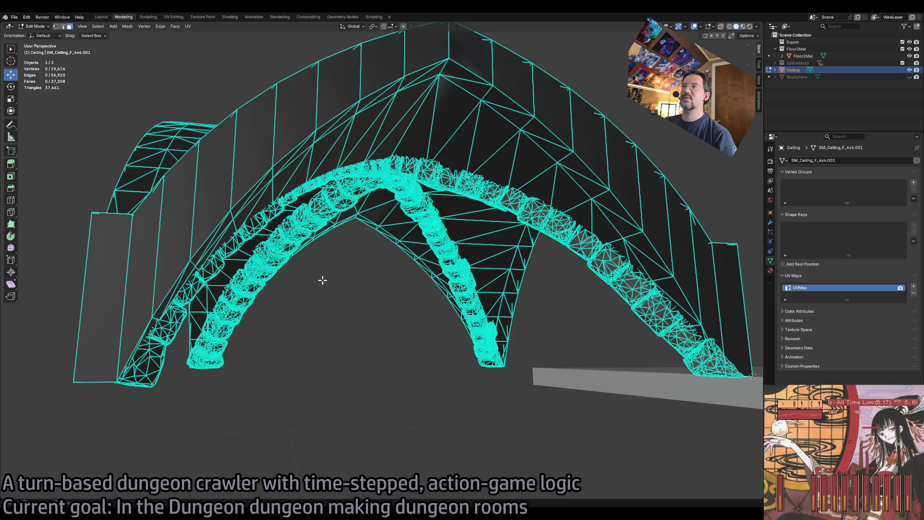
Select all ceiling faces again and run Face > Beautify Faces on the triangles.
{"action": "scroll", "coordinate": [323, 280], "scroll_direction": "up", "scroll_amount": 8}
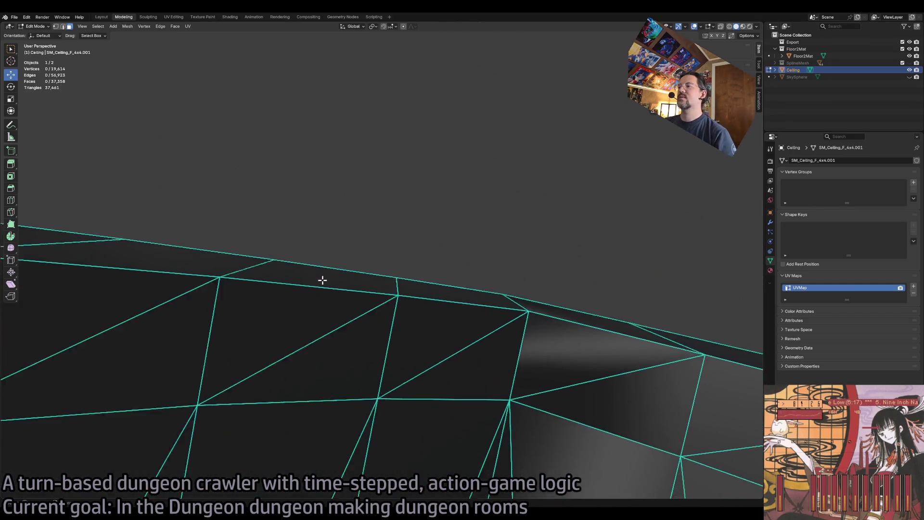
{"action": "scroll", "coordinate": [323, 280], "scroll_direction": "down", "scroll_amount": 10}
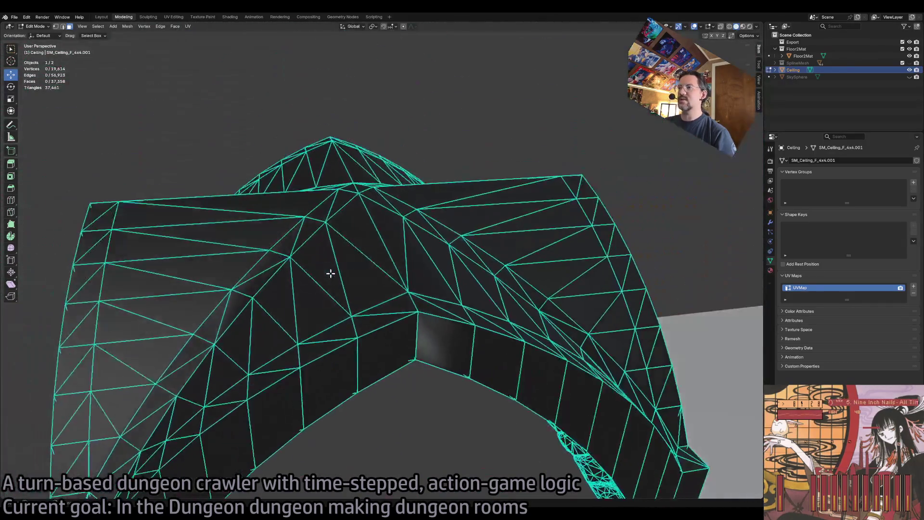
{"action": "scroll", "coordinate": [331, 273], "scroll_direction": "down", "scroll_amount": 2}
{"action": "key", "text": "a"}
{"action": "left_click", "coordinate": [162, 28]}
{"action": "mouse_move", "coordinate": [175, 26]}
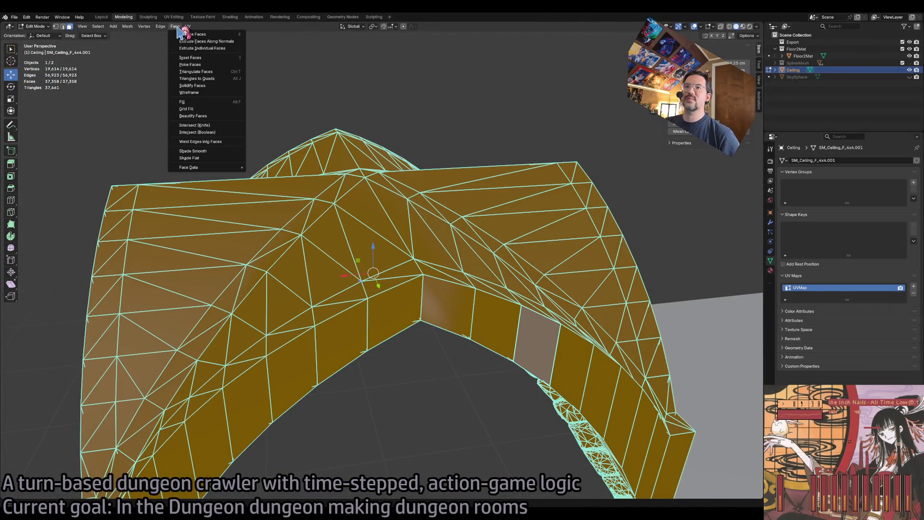
{"action": "mouse_move", "coordinate": [208, 169]}
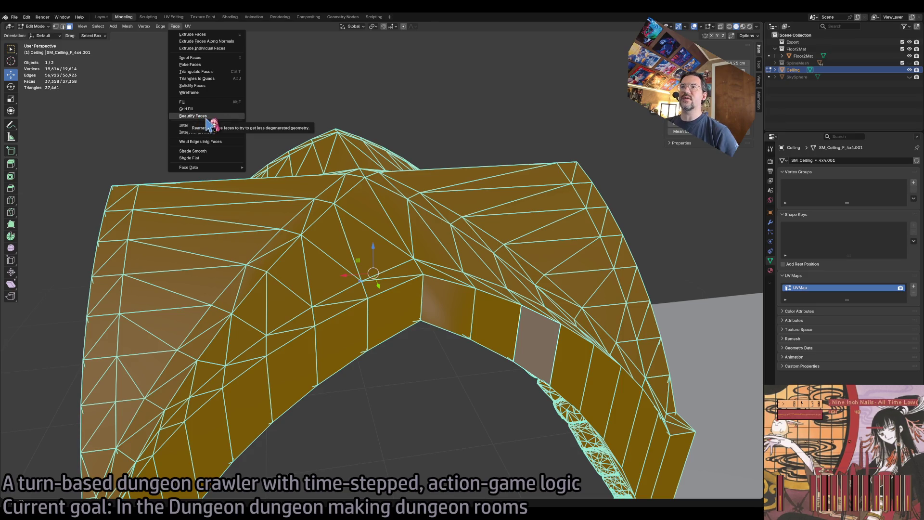
{"action": "left_click", "coordinate": [207, 117]}
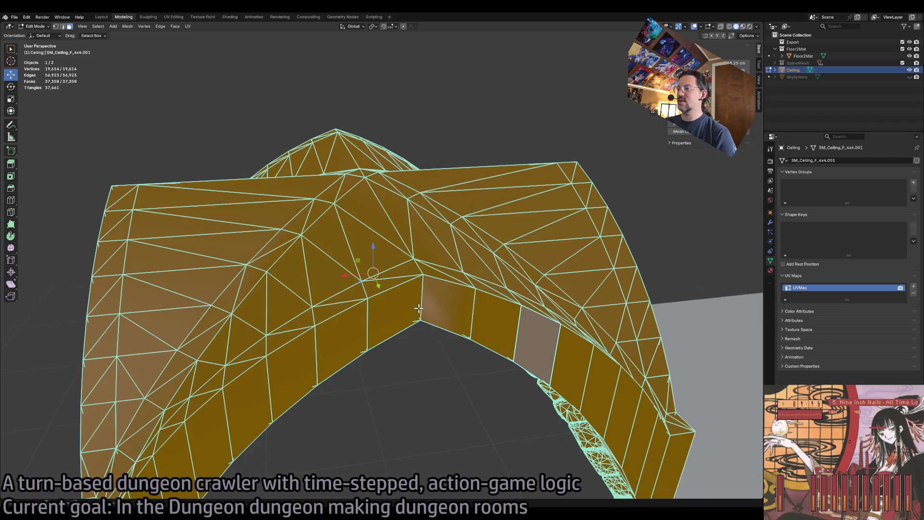
{"action": "left_click", "coordinate": [161, 27]}
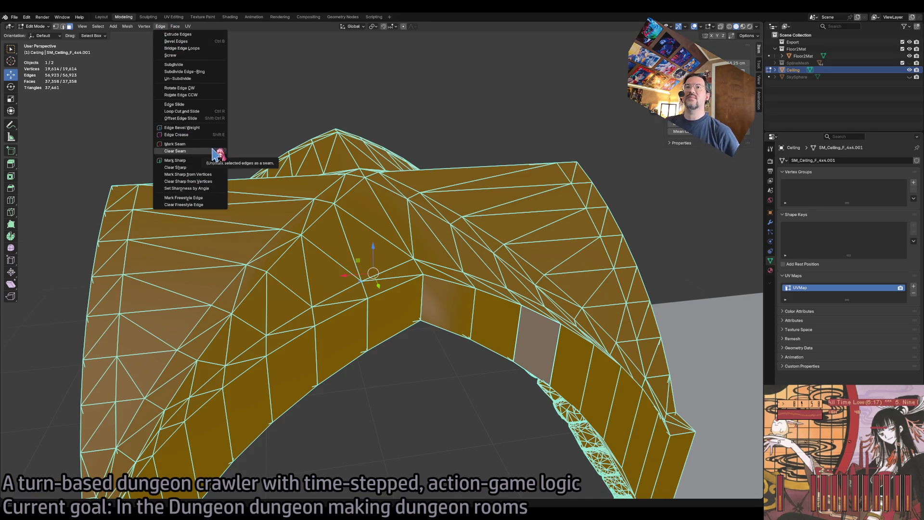
{"action": "left_click", "coordinate": [217, 188]}
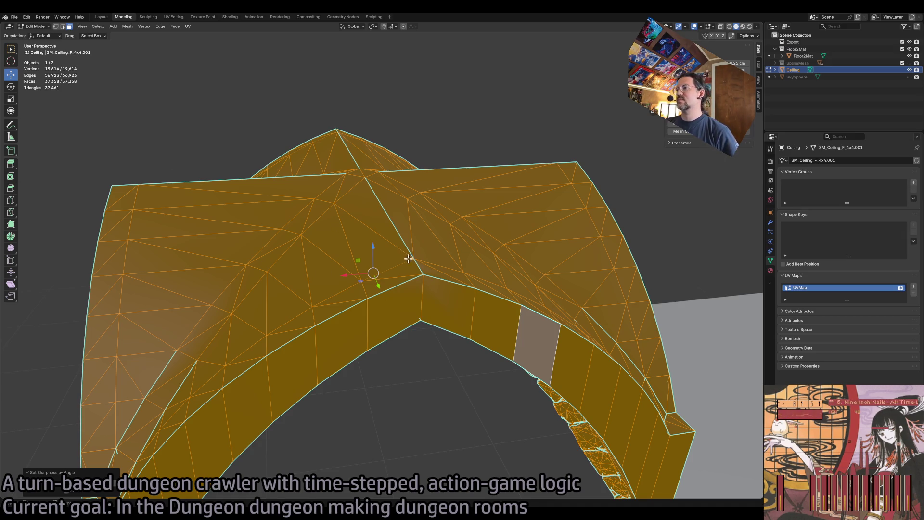
{"action": "scroll", "coordinate": [322, 370], "scroll_direction": "up", "scroll_amount": 10}
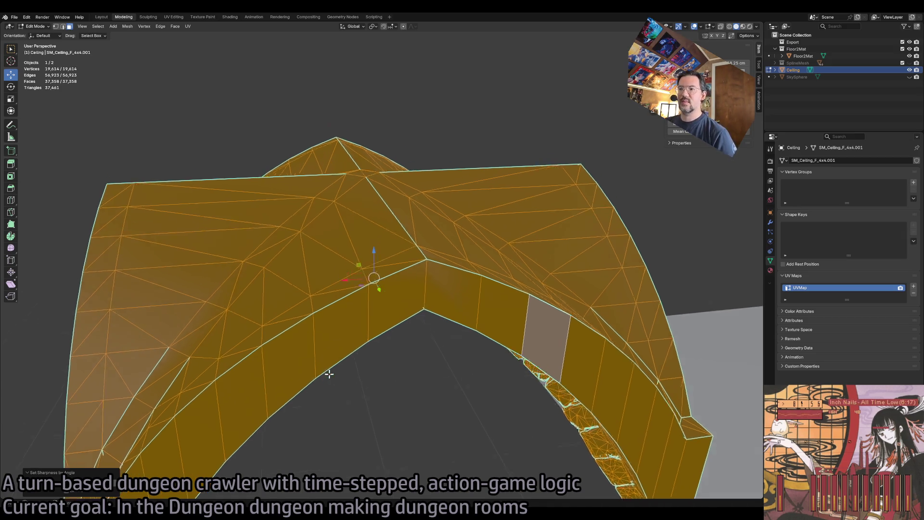
{"action": "scroll", "coordinate": [329, 374], "scroll_direction": "up", "scroll_amount": 10}
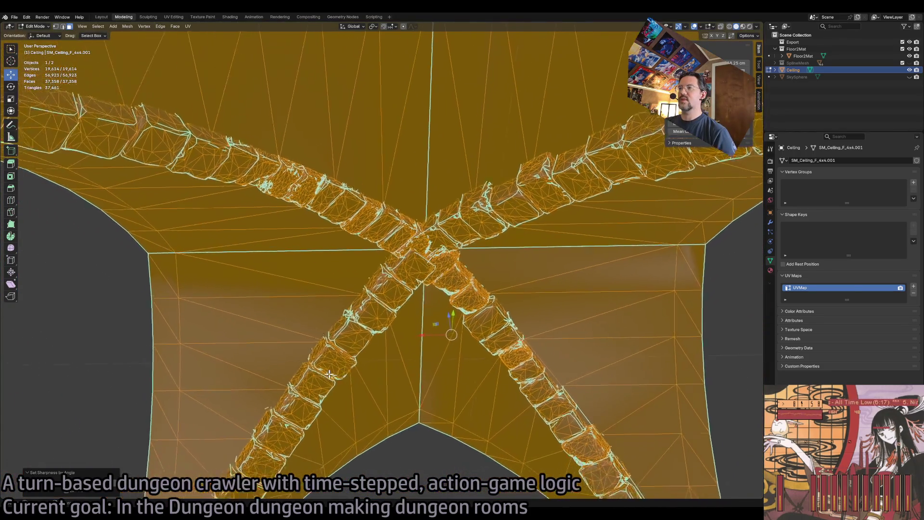
{"action": "scroll", "coordinate": [329, 373], "scroll_direction": "up", "scroll_amount": 10}
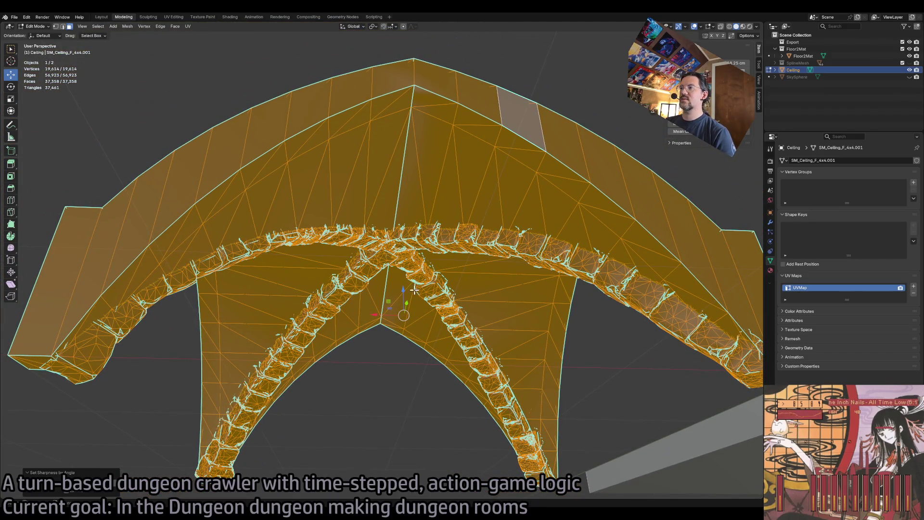
{"action": "left_click", "coordinate": [461, 239]}
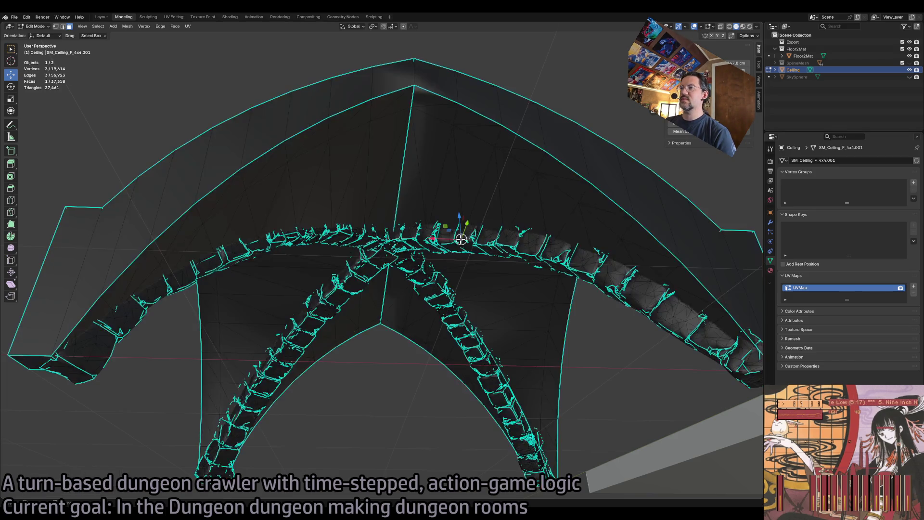
Select all Bricks-material faces, clear their sharp edges, and return to Object Mode.
{"action": "left_click", "coordinate": [770, 270]}
{"action": "left_click", "coordinate": [870, 214]}
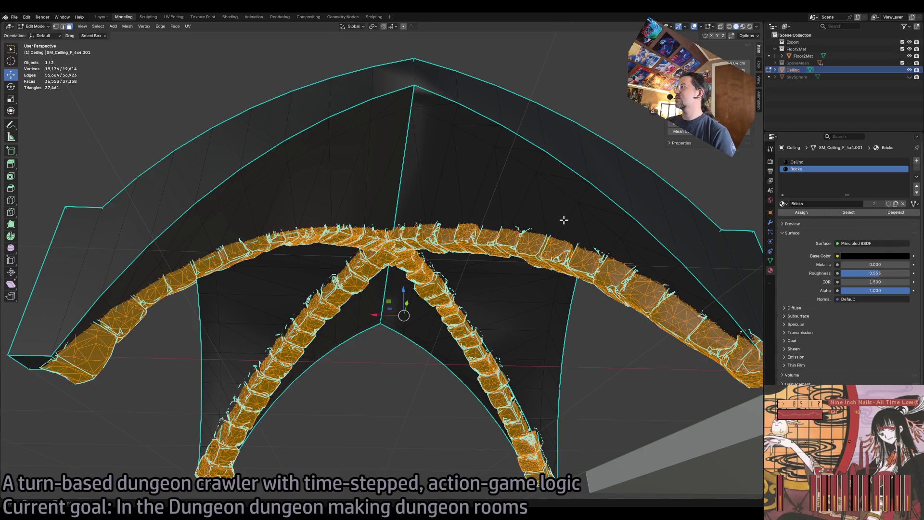
{"action": "left_click", "coordinate": [128, 26]}
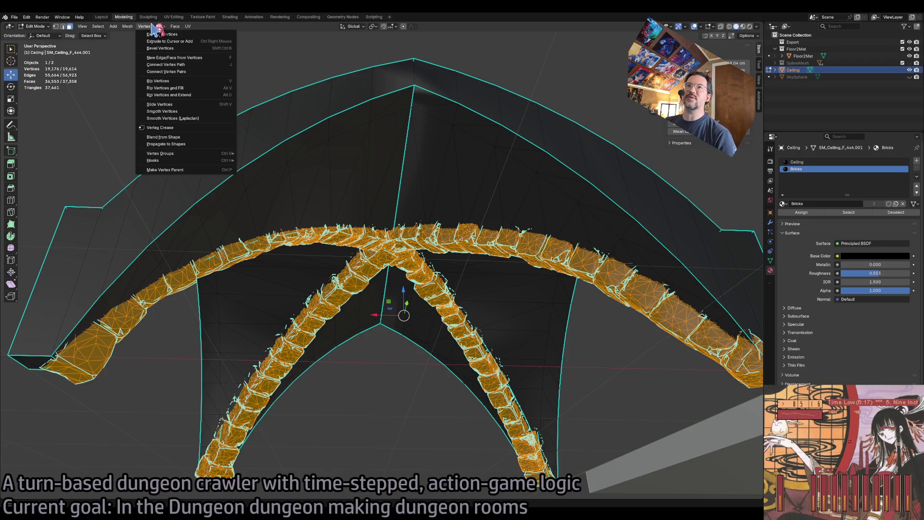
{"action": "mouse_move", "coordinate": [162, 29]}
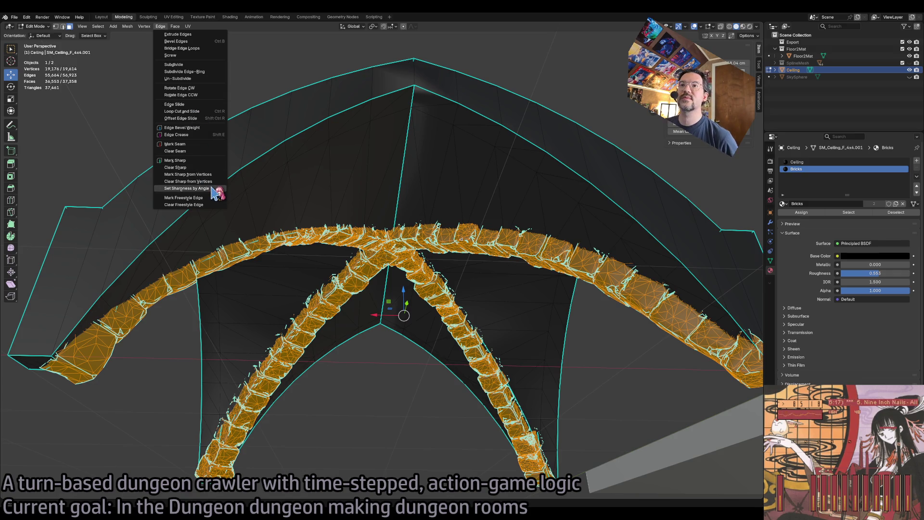
{"action": "left_click", "coordinate": [207, 166]}
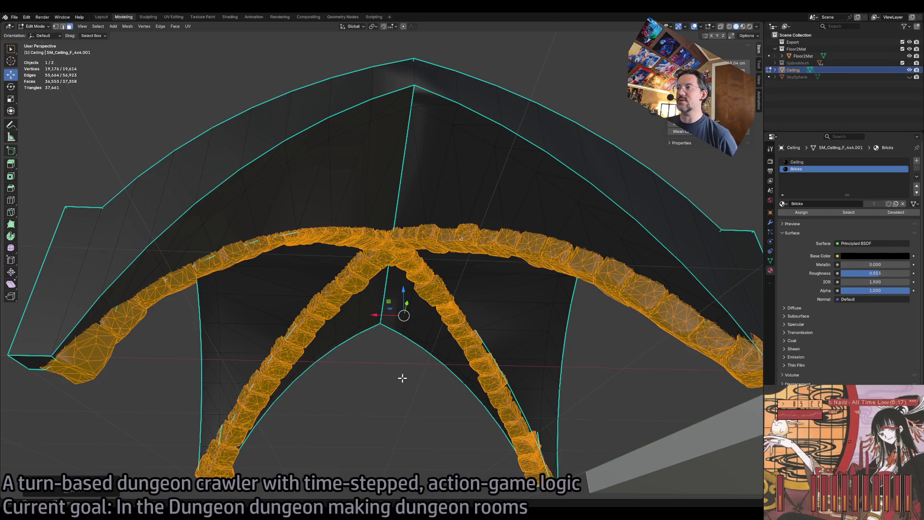
{"action": "key", "text": "alt+a"}
{"action": "key", "text": "Tab"}
Deselect everything, zoom around to inspect the smooth ribs, then select the Ceiling object.
{"action": "key", "text": "alt+a"}
{"action": "scroll", "coordinate": [615, 372], "scroll_direction": "up", "scroll_amount": 4}
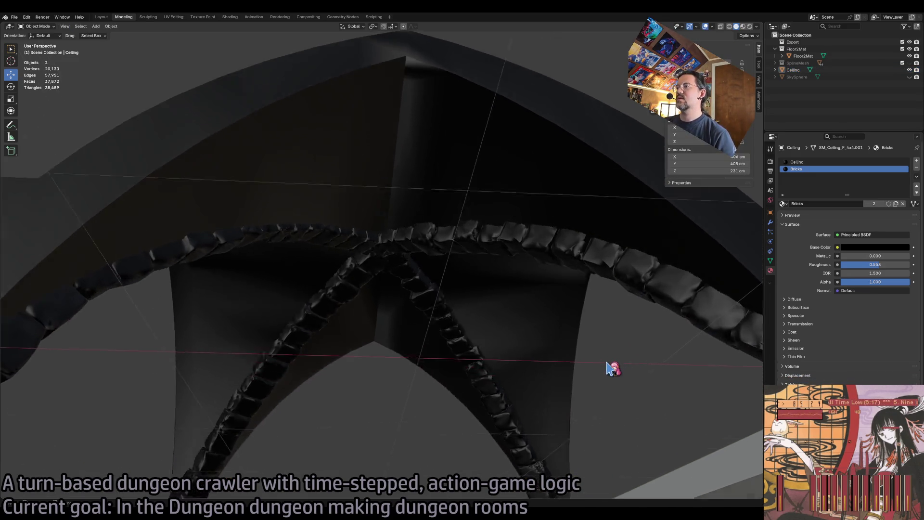
{"action": "scroll", "coordinate": [613, 368], "scroll_direction": "up", "scroll_amount": 8}
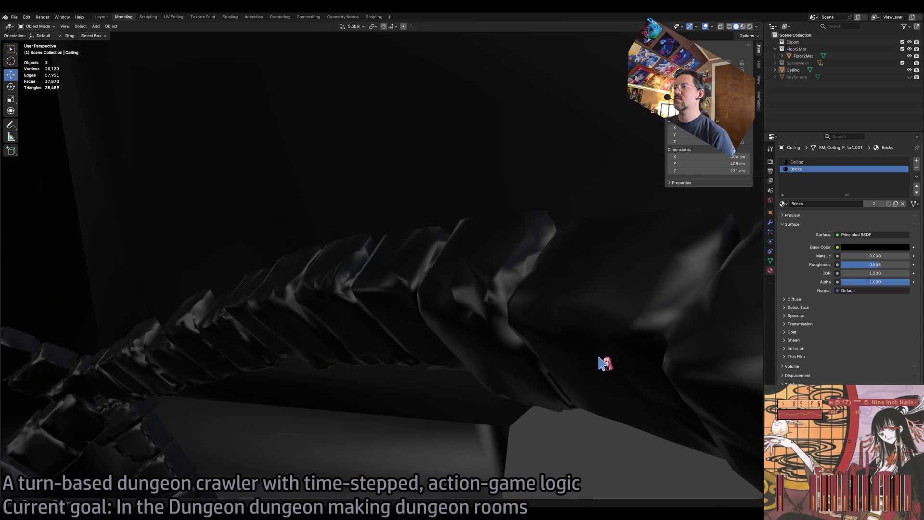
{"action": "scroll", "coordinate": [602, 363], "scroll_direction": "down", "scroll_amount": 10}
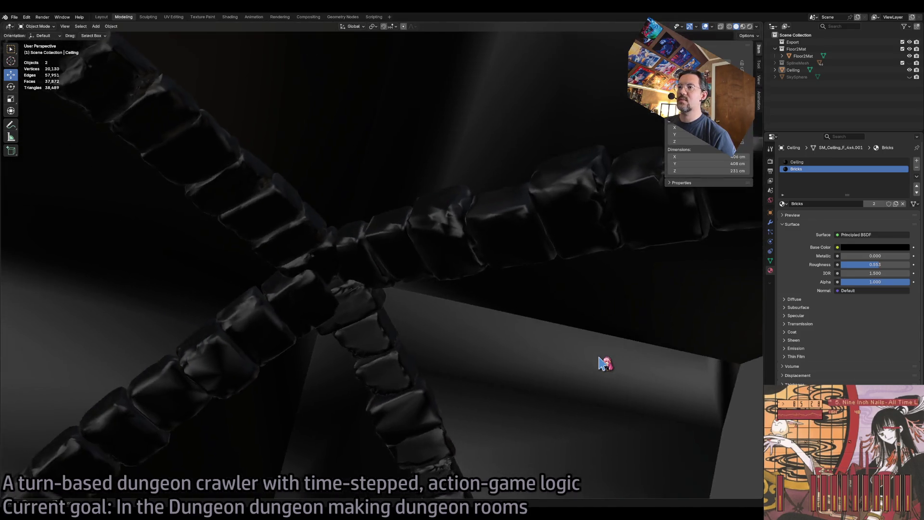
{"action": "scroll", "coordinate": [601, 364], "scroll_direction": "up", "scroll_amount": 5}
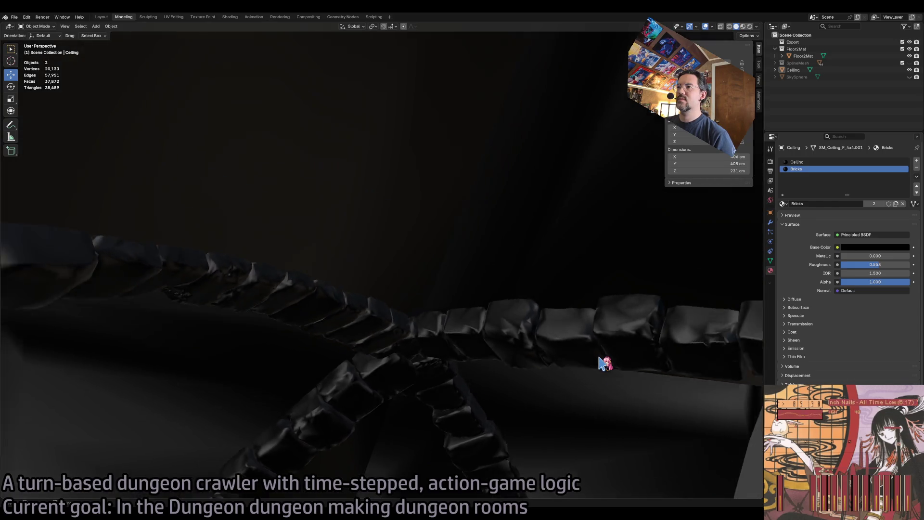
{"action": "scroll", "coordinate": [601, 363], "scroll_direction": "up", "scroll_amount": 8}
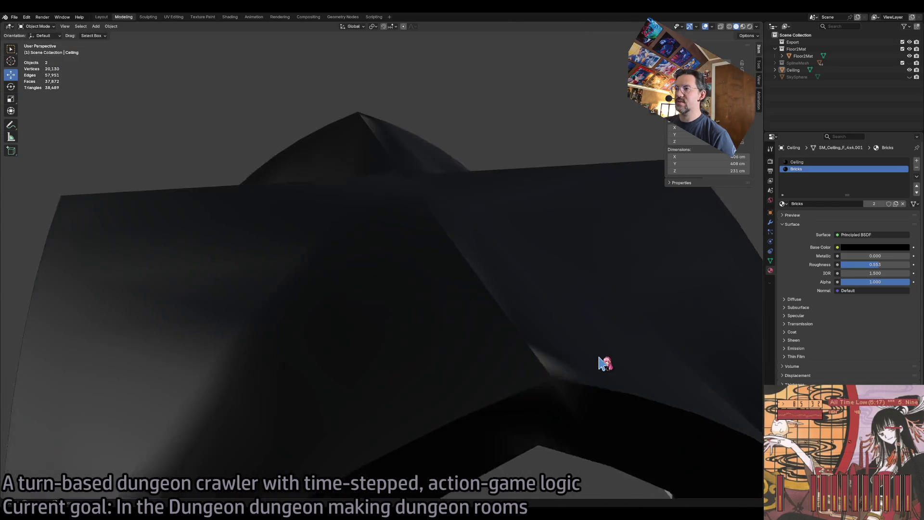
{"action": "scroll", "coordinate": [602, 363], "scroll_direction": "down", "scroll_amount": 5}
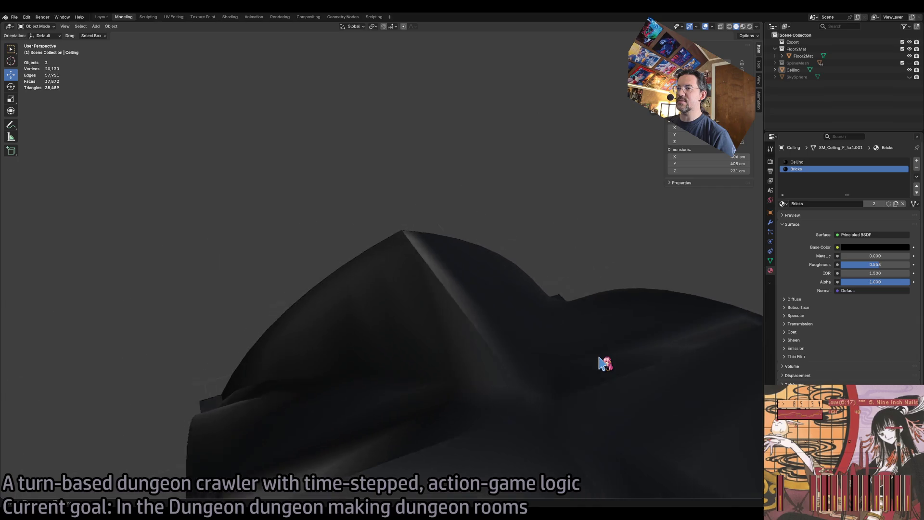
{"action": "scroll", "coordinate": [603, 363], "scroll_direction": "down", "scroll_amount": 8}
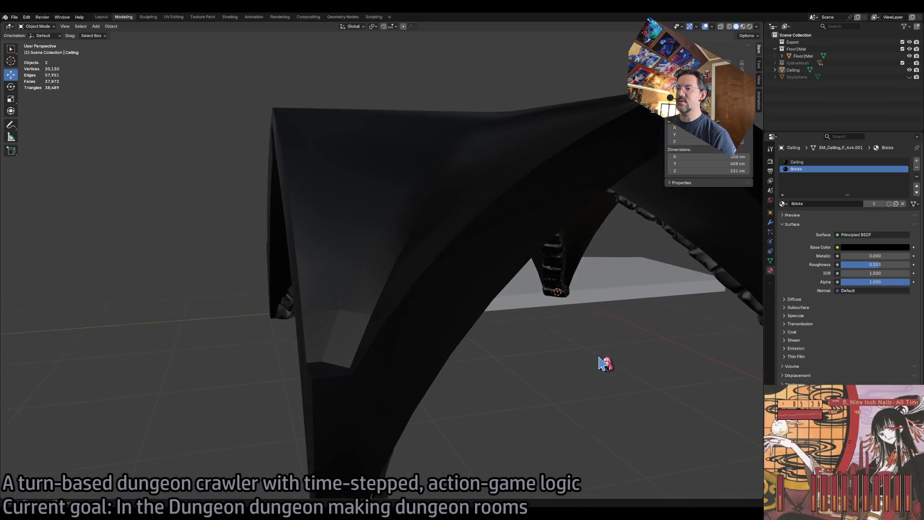
{"action": "scroll", "coordinate": [529, 342], "scroll_direction": "up", "scroll_amount": 1}
{"action": "left_click", "coordinate": [408, 299]}
Enter Edit Mode on the Ceiling and pick faces on the shell to examine it.
{"action": "key", "text": "Tab"}
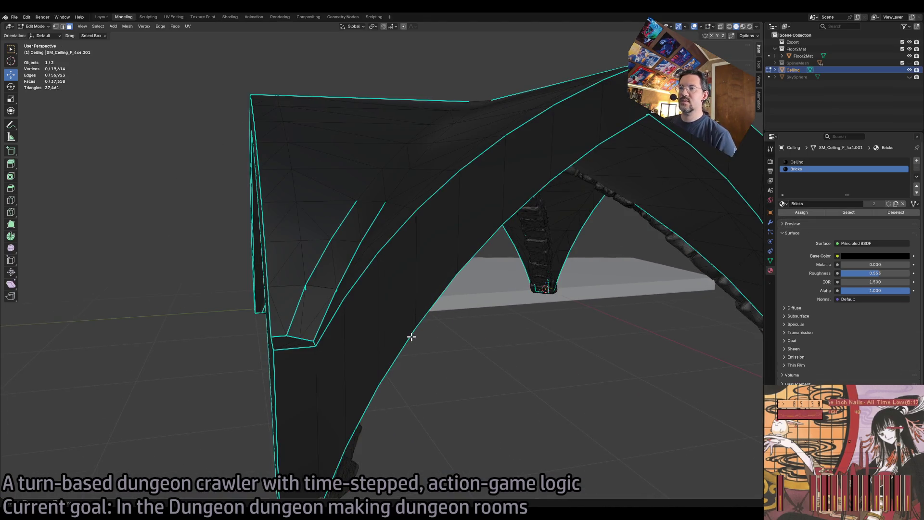
{"action": "scroll", "coordinate": [411, 335], "scroll_direction": "down", "scroll_amount": 10}
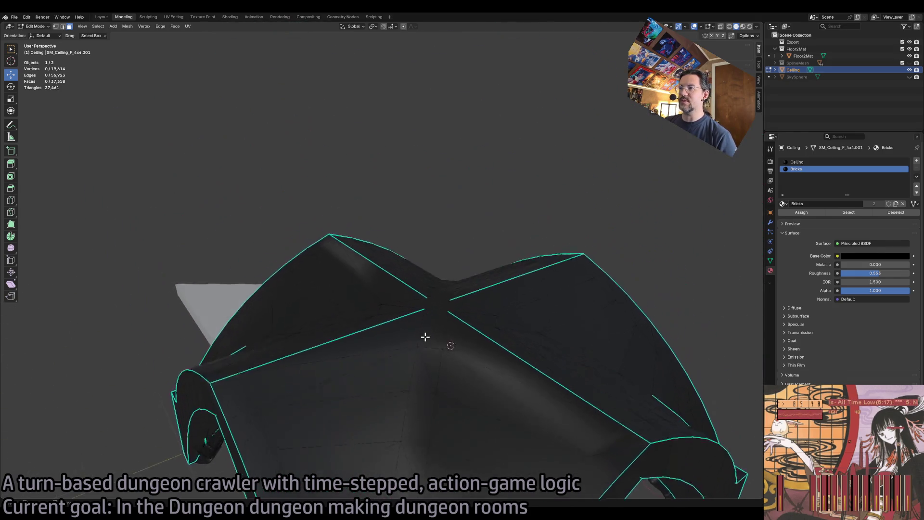
{"action": "scroll", "coordinate": [425, 336], "scroll_direction": "down", "scroll_amount": 10}
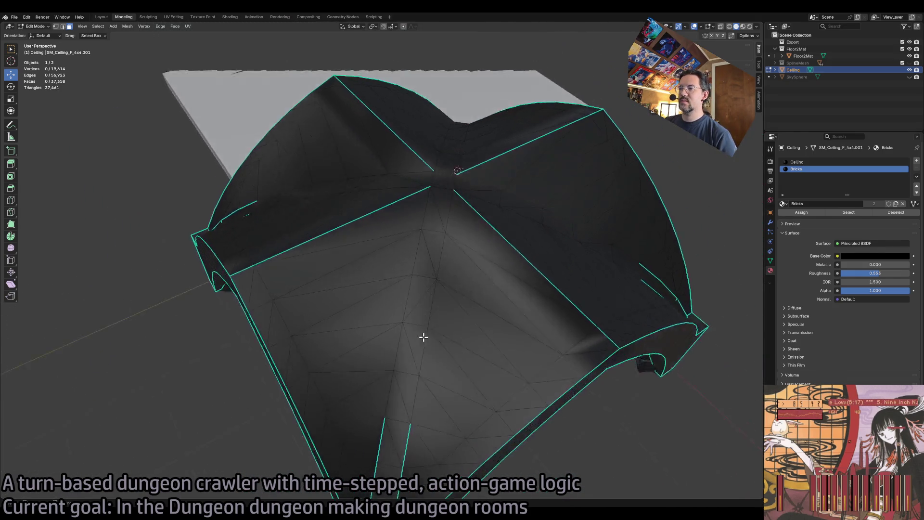
{"action": "scroll", "coordinate": [423, 337], "scroll_direction": "up", "scroll_amount": 10}
{"action": "scroll", "coordinate": [408, 329], "scroll_direction": "down", "scroll_amount": 8}
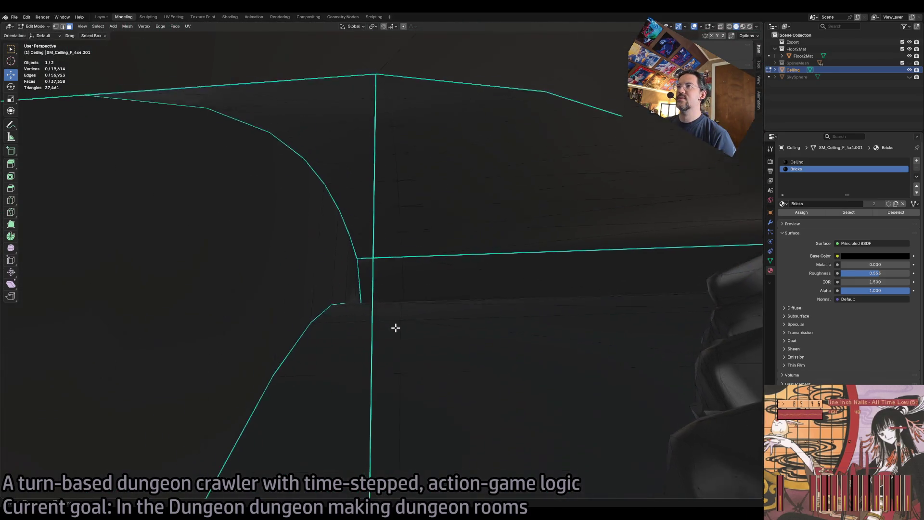
{"action": "scroll", "coordinate": [396, 328], "scroll_direction": "up", "scroll_amount": 10}
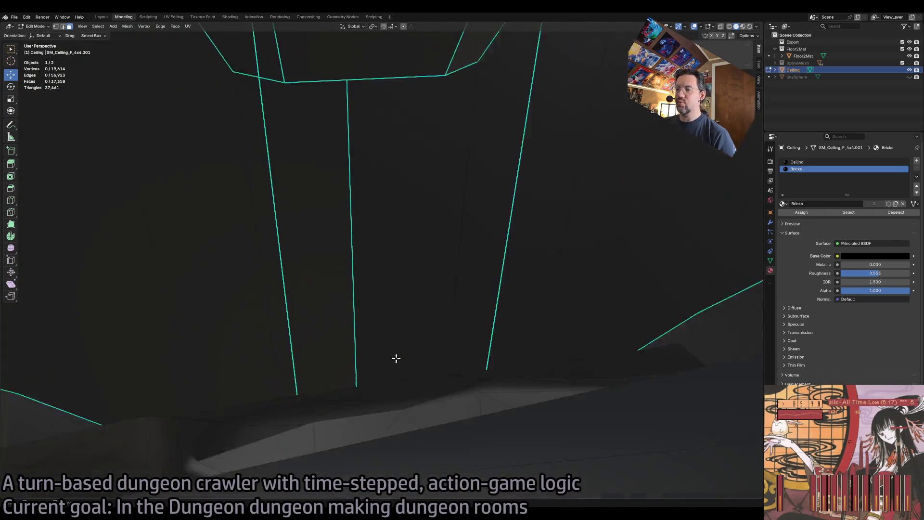
{"action": "scroll", "coordinate": [396, 359], "scroll_direction": "up", "scroll_amount": 10}
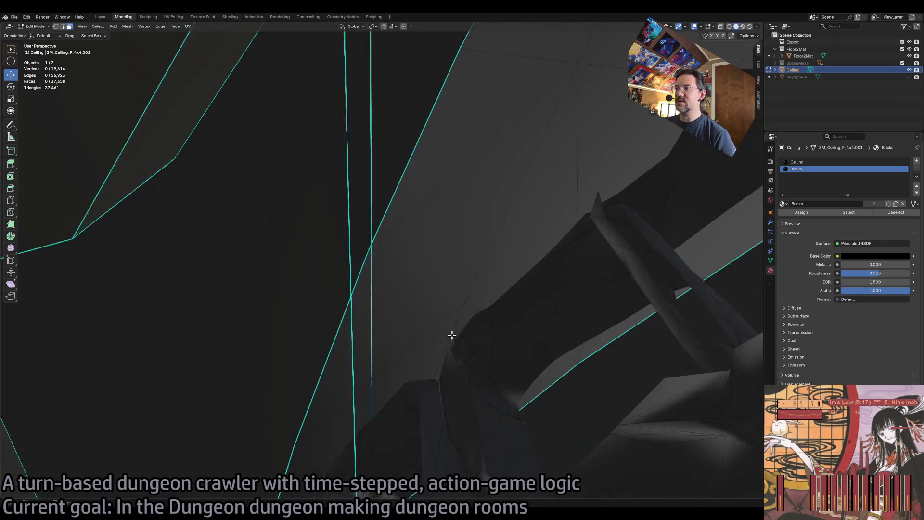
{"action": "scroll", "coordinate": [452, 335], "scroll_direction": "up", "scroll_amount": 5}
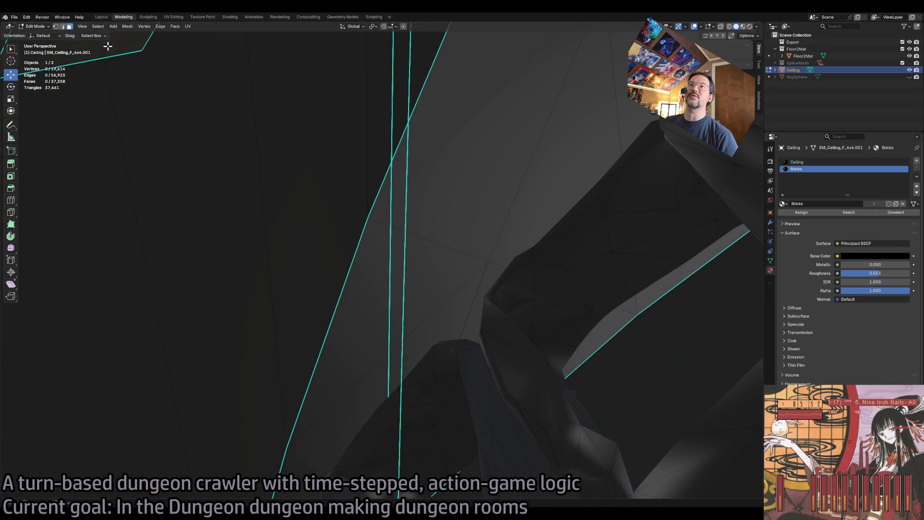
{"action": "scroll", "coordinate": [440, 130], "scroll_direction": "up", "scroll_amount": 3}
{"action": "scroll", "coordinate": [420, 138], "scroll_direction": "down", "scroll_amount": 3}
{"action": "left_click", "coordinate": [460, 146]}
{"action": "scroll", "coordinate": [400, 127], "scroll_direction": "up", "scroll_amount": 3}
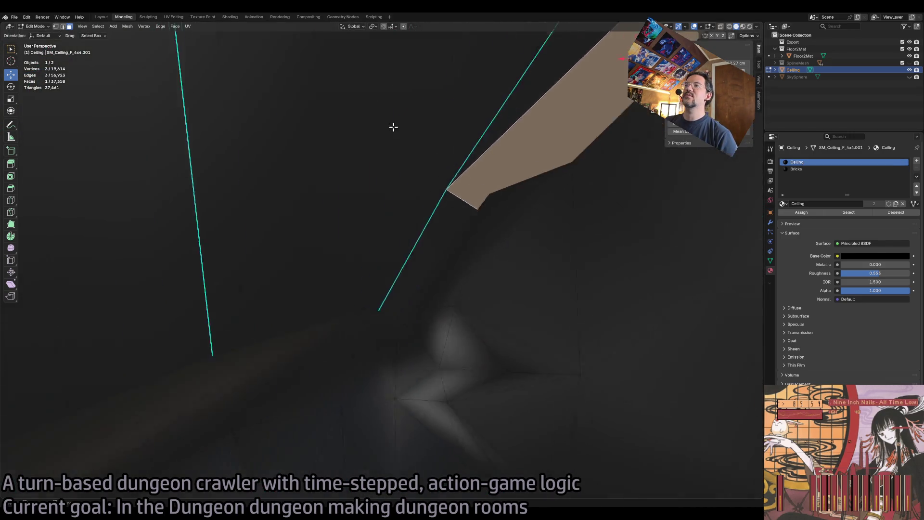
{"action": "scroll", "coordinate": [399, 128], "scroll_direction": "up", "scroll_amount": 5}
{"action": "left_click", "coordinate": [250, 164]}
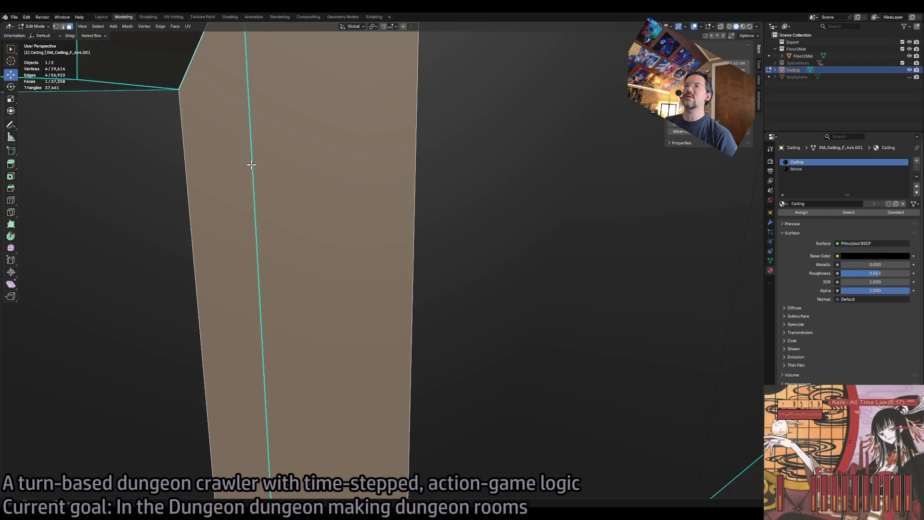
Select the thin triangular shell faces and delete three of them.
{"action": "scroll", "coordinate": [307, 201], "scroll_direction": "down", "scroll_amount": 6}
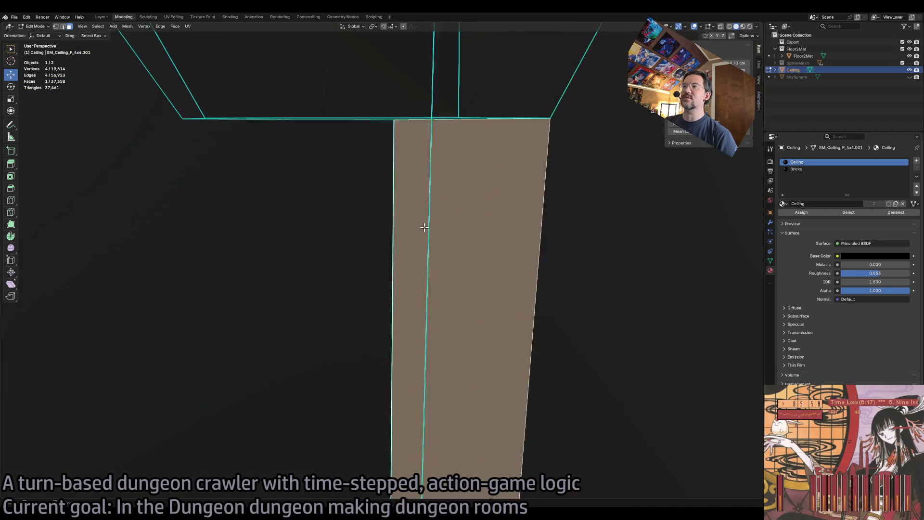
{"action": "scroll", "coordinate": [312, 151], "scroll_direction": "up", "scroll_amount": 3}
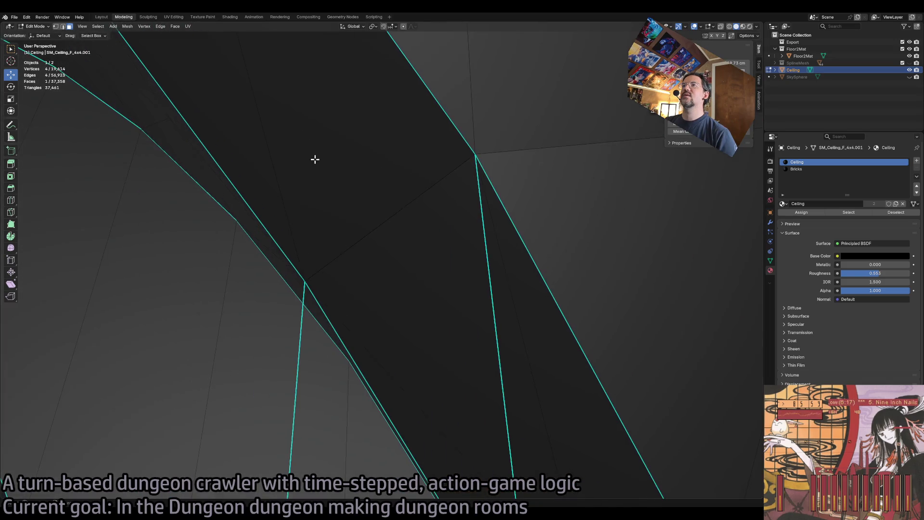
{"action": "left_click", "coordinate": [302, 280]}
{"action": "key", "text": "ctrl+l"}
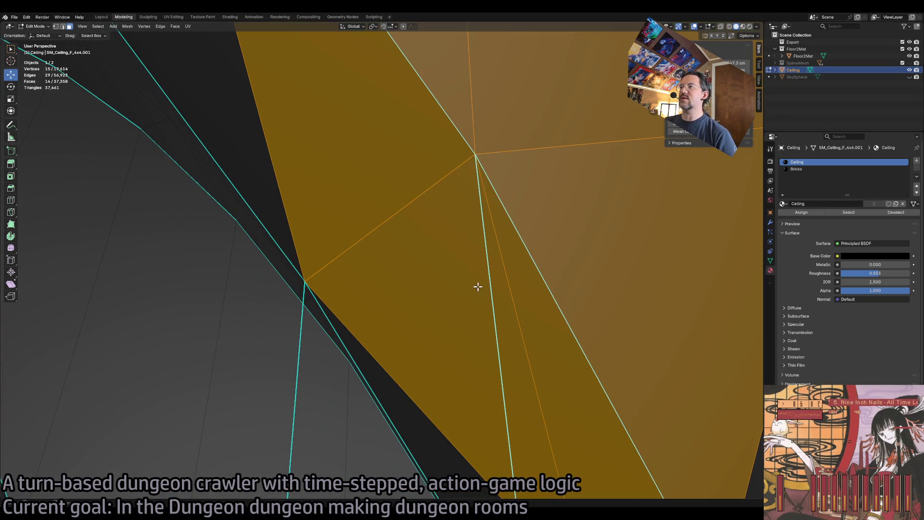
{"action": "left_click", "coordinate": [465, 282], "text": "shift"}
{"action": "left_click", "coordinate": [554, 235], "text": "shift"}
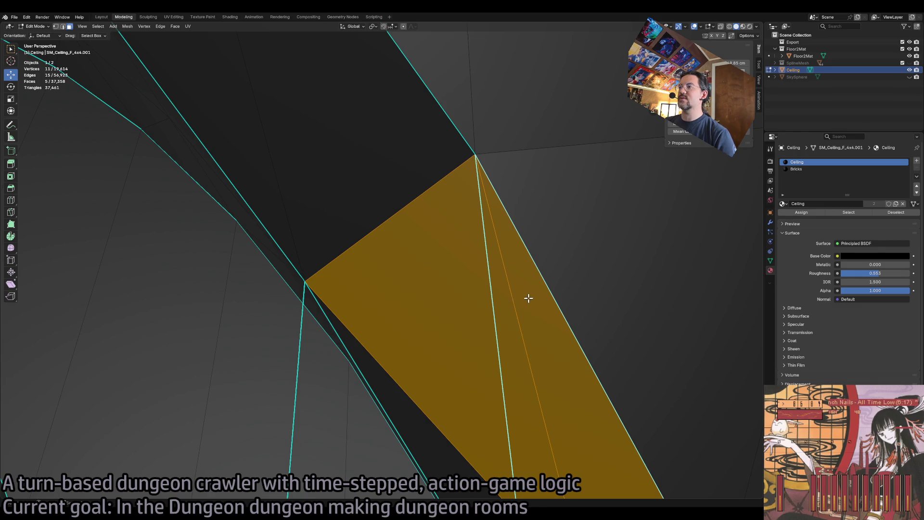
{"action": "left_click", "coordinate": [527, 298], "text": "shift"}
{"action": "left_click", "coordinate": [444, 314], "text": "shift"}
{"action": "key", "text": "x"}
{"action": "left_click", "coordinate": [488, 306]}
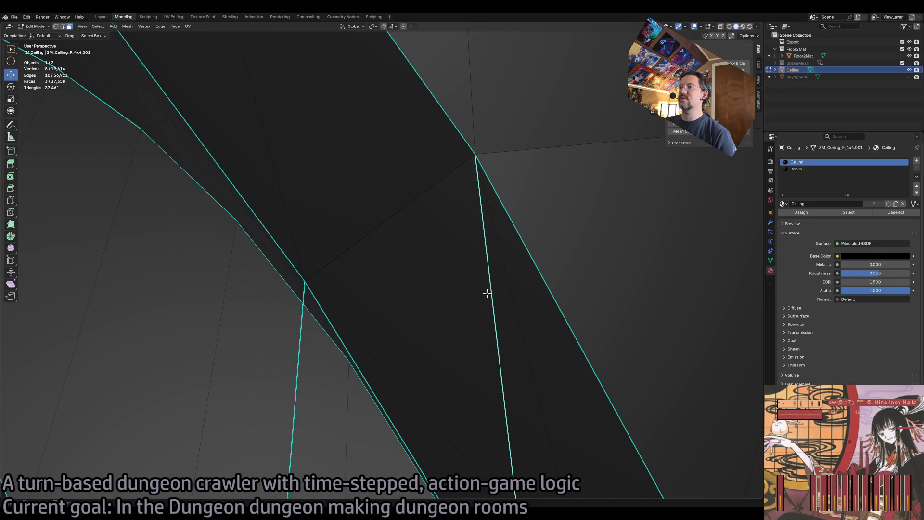
Undo back to the plain 219-vertex shell without brick arches.
{"action": "left_click", "coordinate": [440, 313]}
{"action": "scroll", "coordinate": [496, 333], "scroll_direction": "down", "scroll_amount": 5}
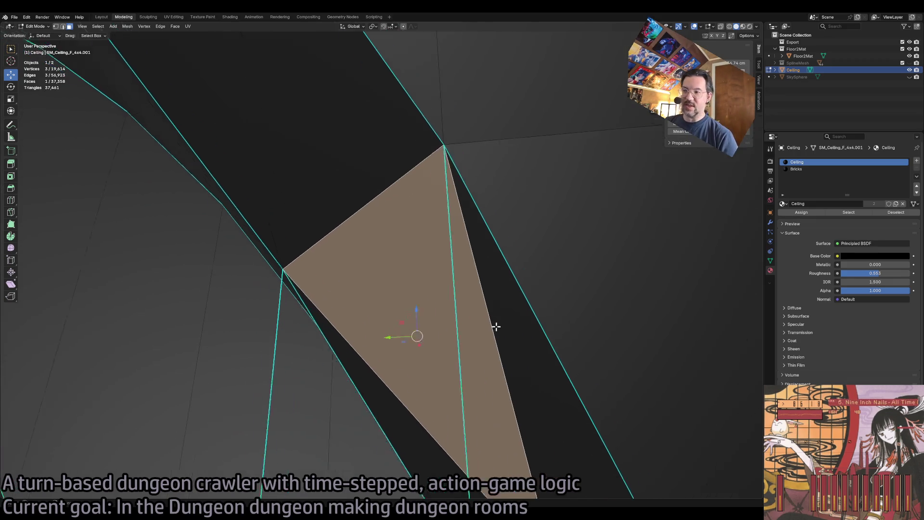
{"action": "scroll", "coordinate": [495, 326], "scroll_direction": "down", "scroll_amount": 8}
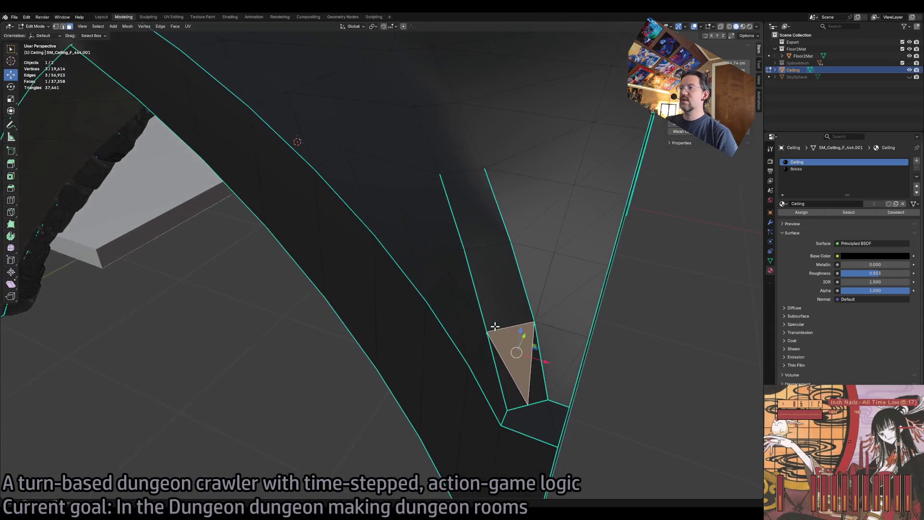
{"action": "scroll", "coordinate": [495, 326], "scroll_direction": "down", "scroll_amount": 3}
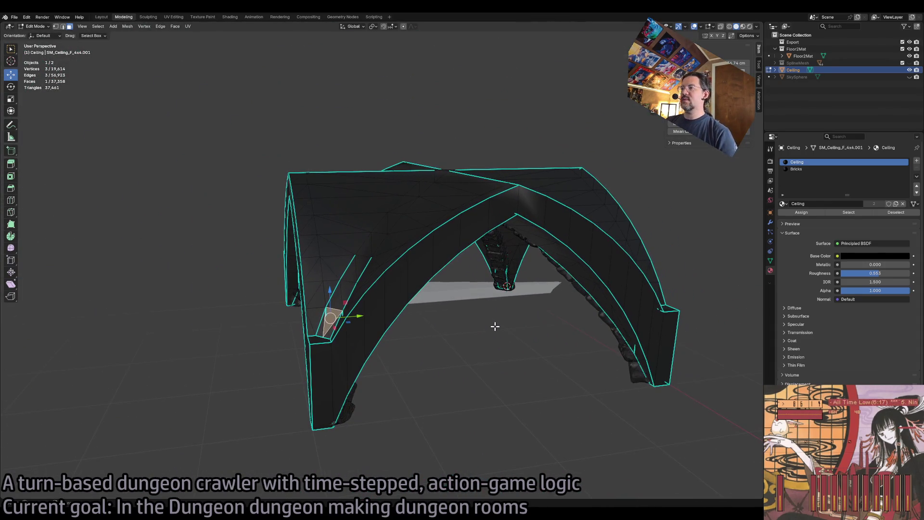
{"action": "key", "text": "ctrl+z"}
{"action": "key", "text": "ctrl+z"}
{"action": "key", "text": "ctrl+z"}
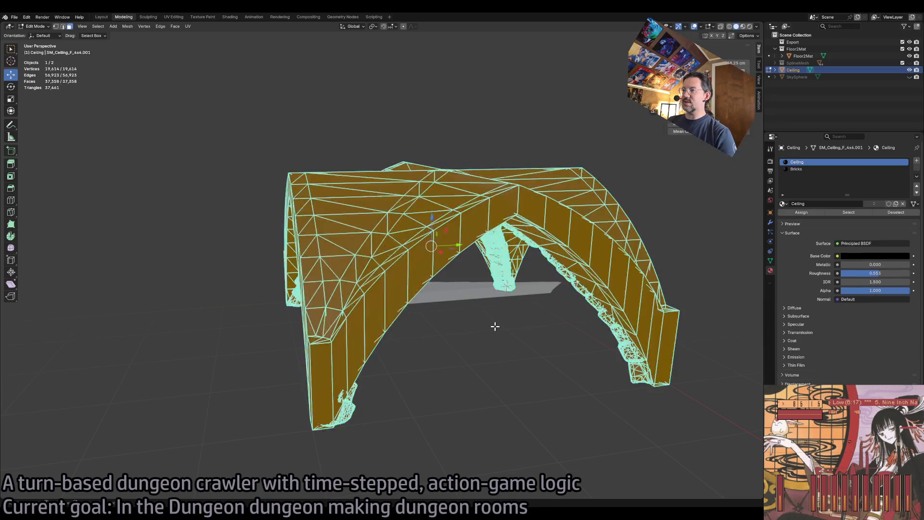
{"action": "key", "text": "ctrl+z"}
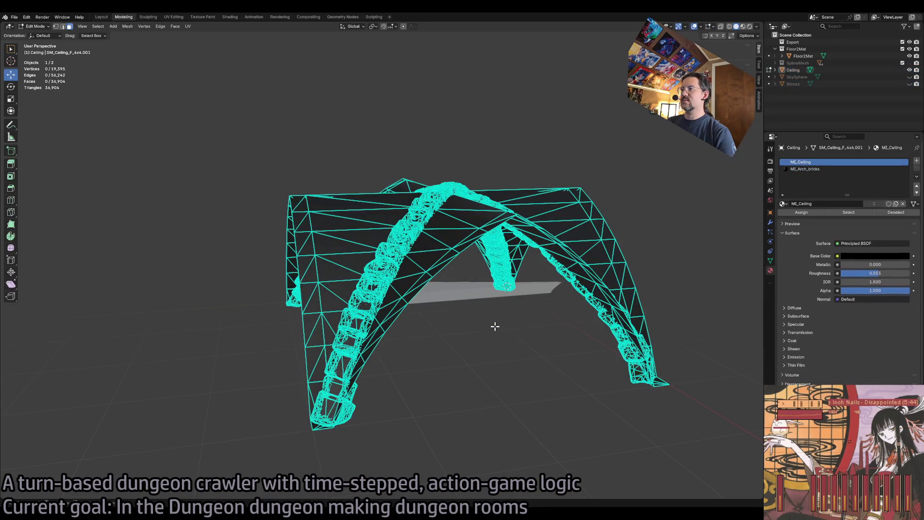
{"action": "key", "text": "ctrl+z"}
{"action": "key", "text": "ctrl+z"}
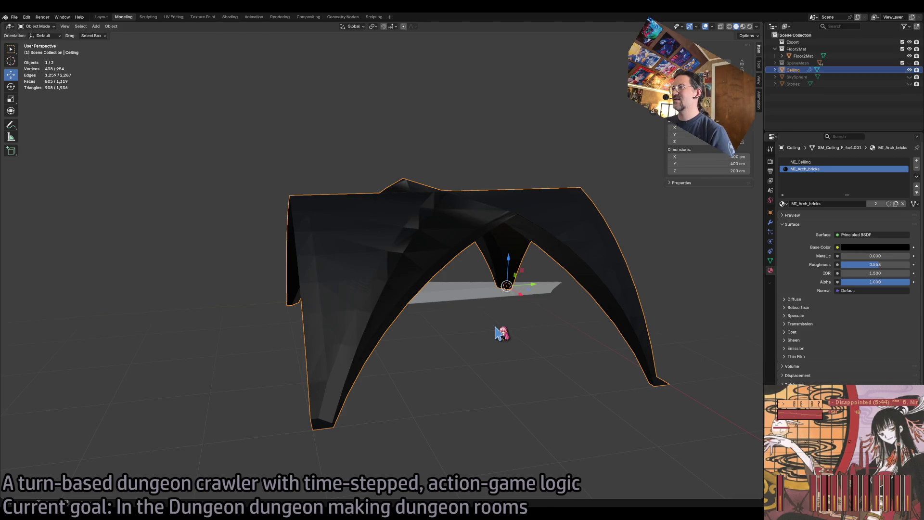
{"action": "key", "text": "ctrl+shift+z"}
{"action": "key", "text": "ctrl+shift+z"}
{"action": "key", "text": "ctrl+z"}
{"action": "key", "text": "ctrl+z"}
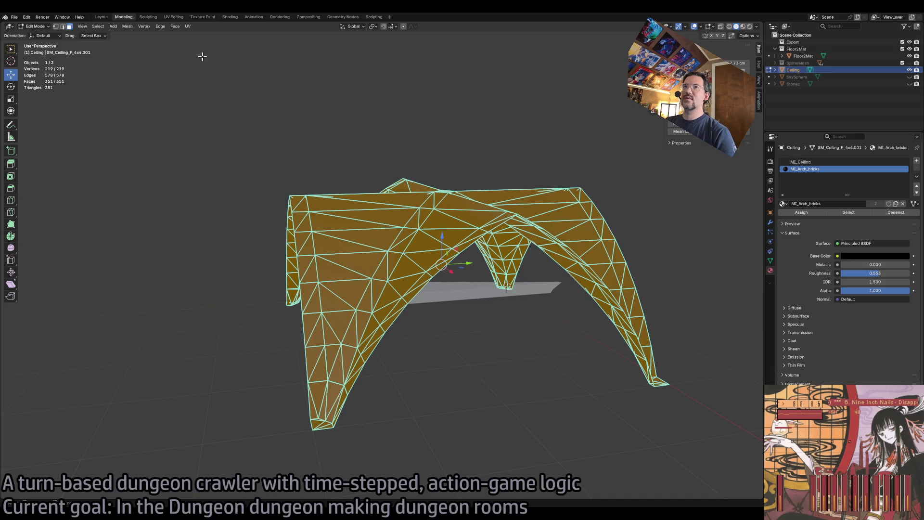
Apply Set Sharpness by Angle to the shell and clear the selection.
{"action": "left_click", "coordinate": [175, 27]}
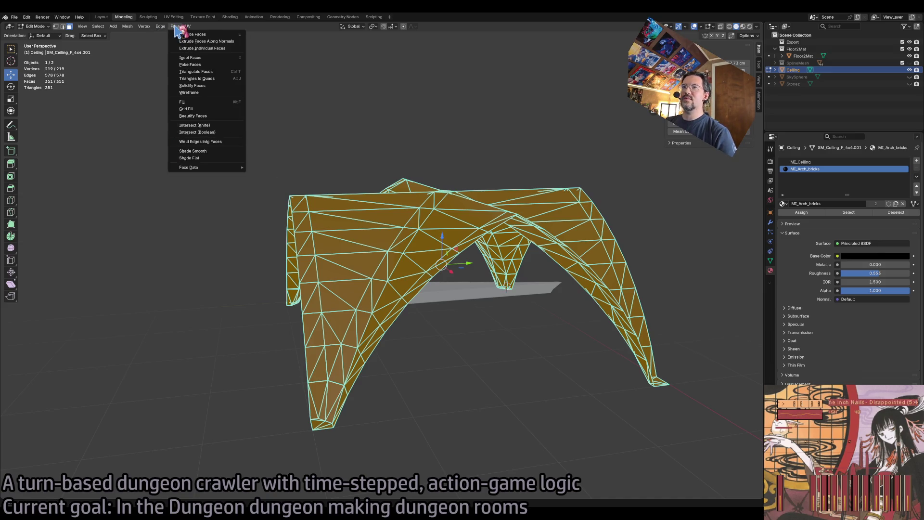
{"action": "left_click", "coordinate": [143, 27]}
{"action": "mouse_move", "coordinate": [160, 26]}
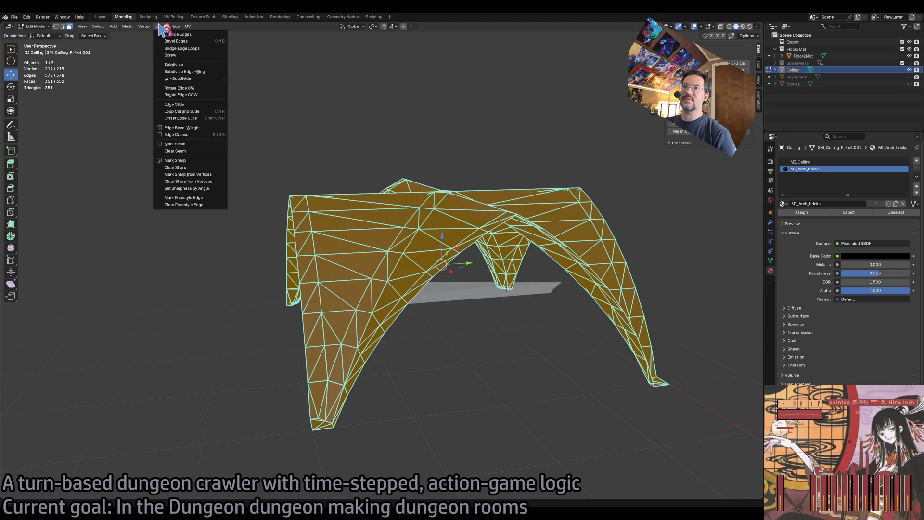
{"action": "left_click", "coordinate": [210, 189]}
{"action": "left_click", "coordinate": [455, 336]}
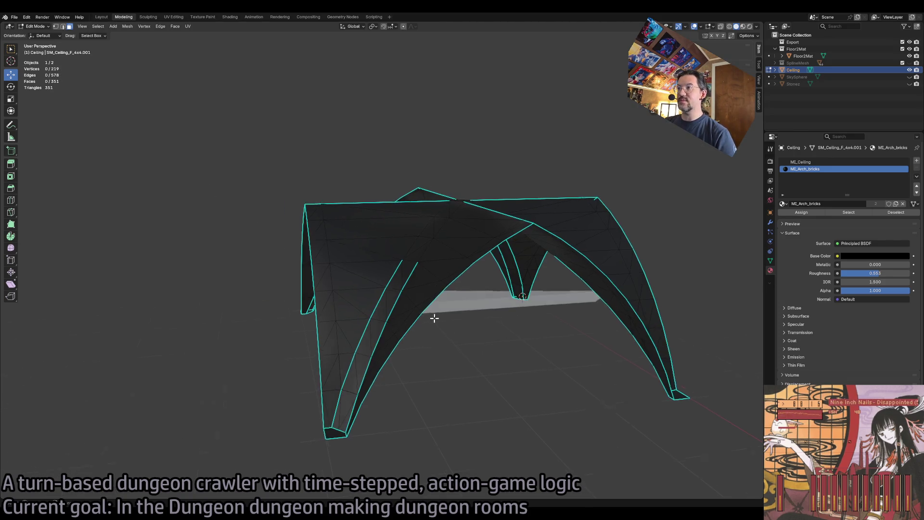
In edge mode with wireframe view, select shortest paths along the first rib seams.
{"action": "scroll", "coordinate": [433, 318], "scroll_direction": "up", "scroll_amount": 5}
{"action": "scroll", "coordinate": [454, 310], "scroll_direction": "up", "scroll_amount": 8}
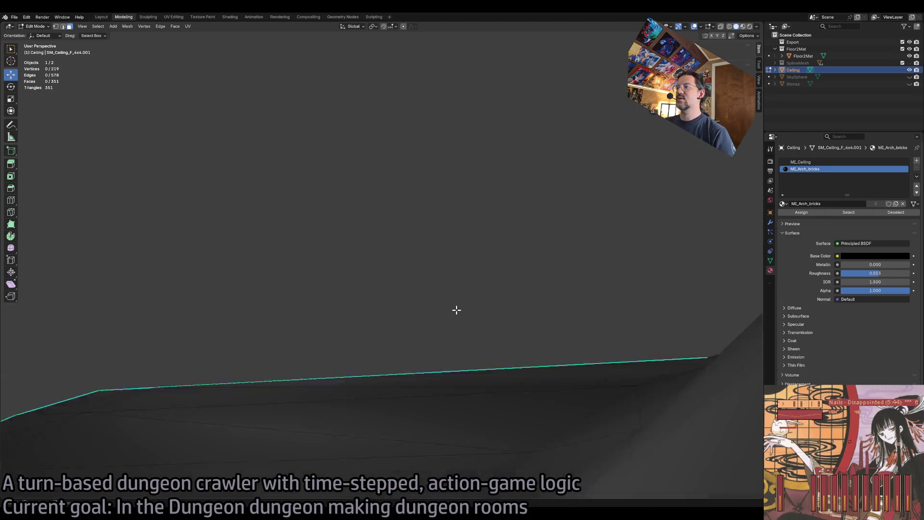
{"action": "scroll", "coordinate": [450, 281], "scroll_direction": "up", "scroll_amount": 5}
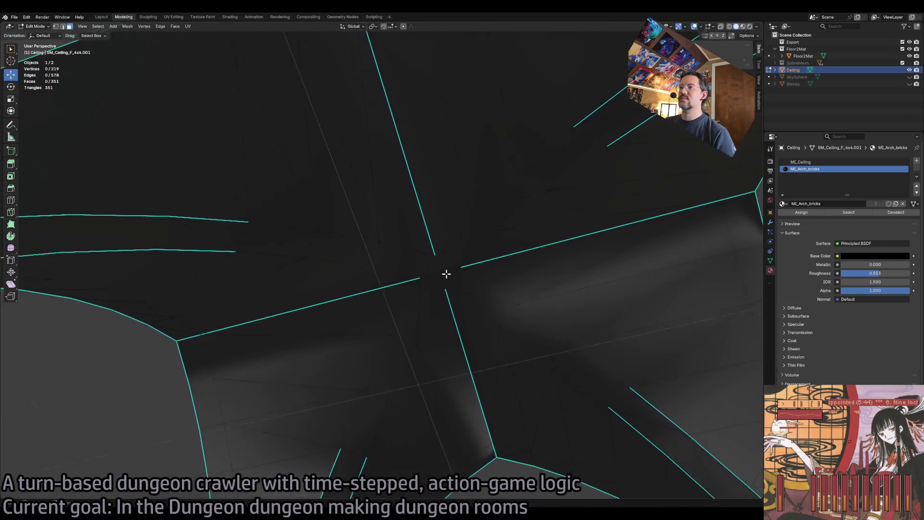
{"action": "left_click", "coordinate": [305, 210]}
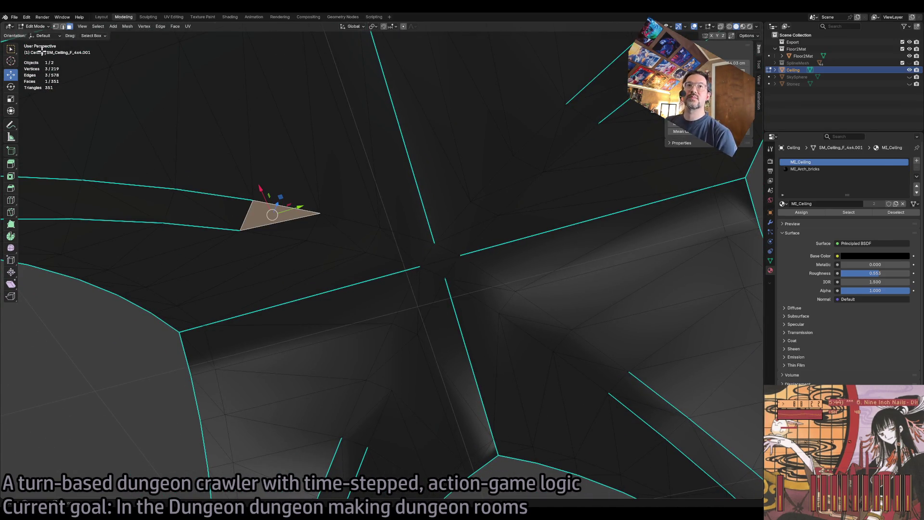
{"action": "left_click", "coordinate": [62, 26]}
{"action": "left_click", "coordinate": [286, 237], "text": "ctrl"}
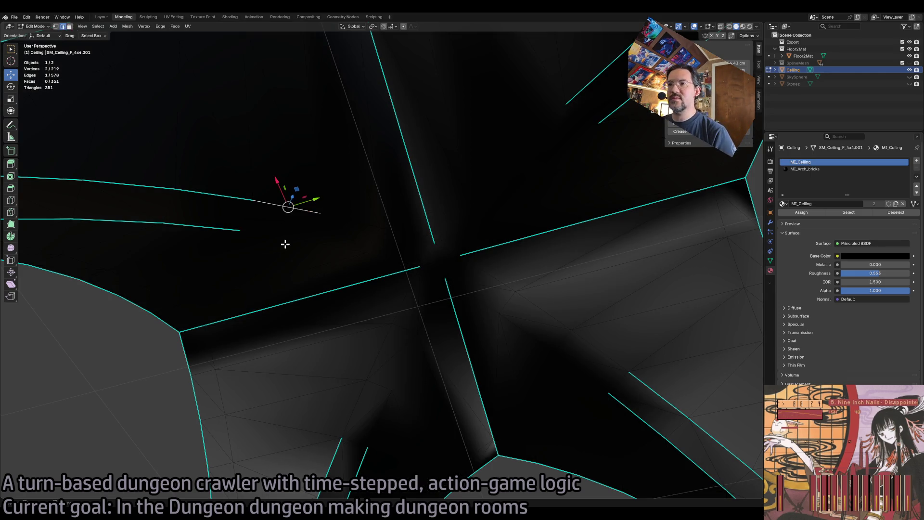
{"action": "left_click", "coordinate": [729, 27]}
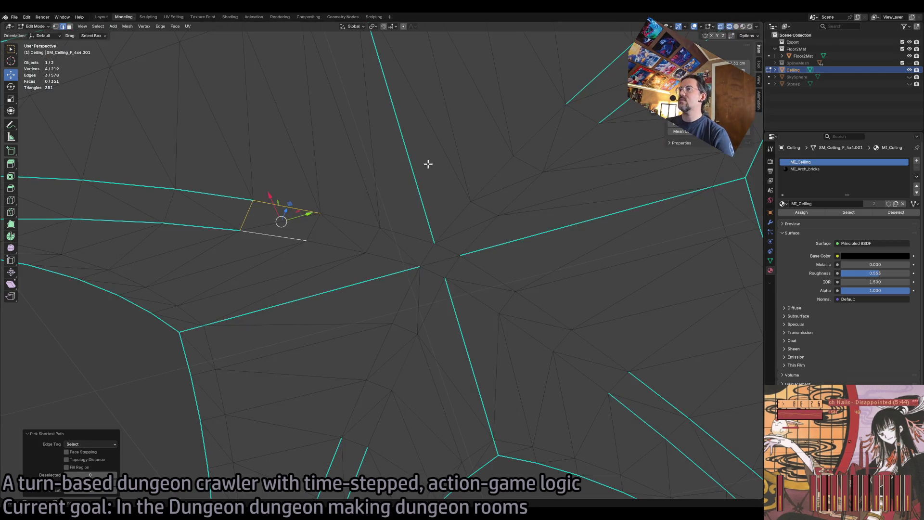
{"action": "left_click", "coordinate": [294, 209]}
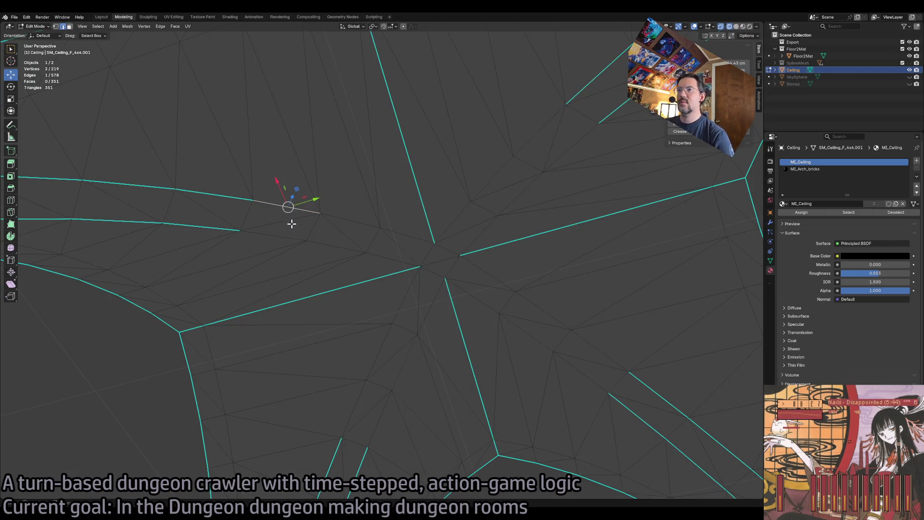
{"action": "left_click", "coordinate": [396, 262], "text": "ctrl"}
{"action": "left_click", "coordinate": [612, 352], "text": "ctrl"}
{"action": "left_click", "coordinate": [344, 218], "text": "ctrl"}
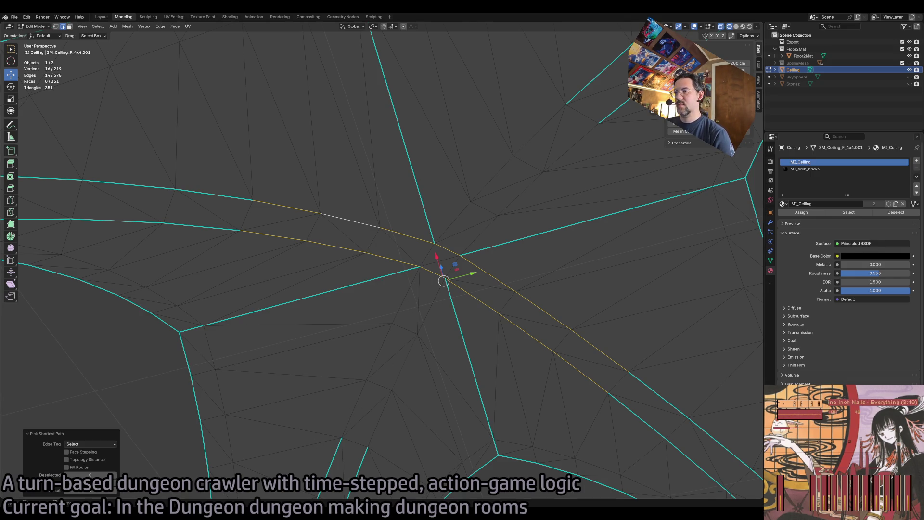
Add the remaining seam paths to the centre crossing, drop stray edges, and mark them sharp.
{"action": "left_click", "coordinate": [382, 425], "text": "shift"}
{"action": "left_click", "coordinate": [575, 140], "text": "ctrl"}
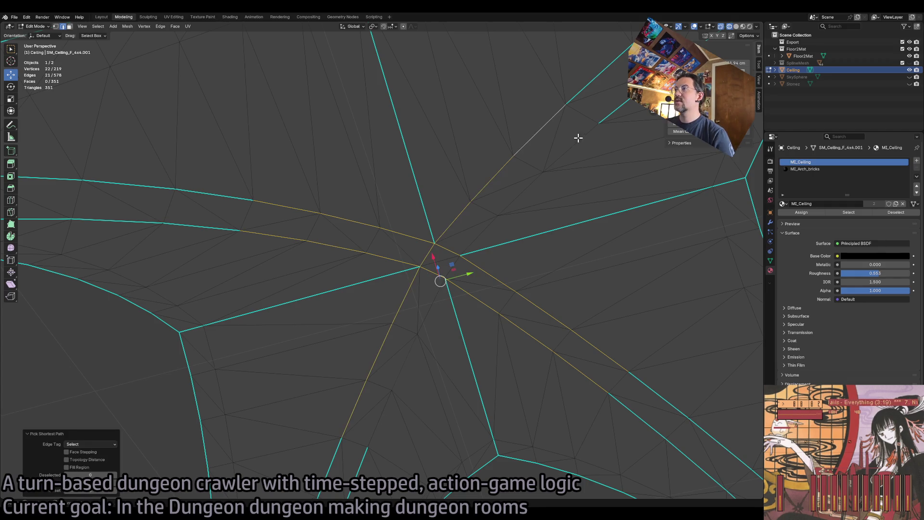
{"action": "left_click", "coordinate": [381, 419], "text": "ctrl"}
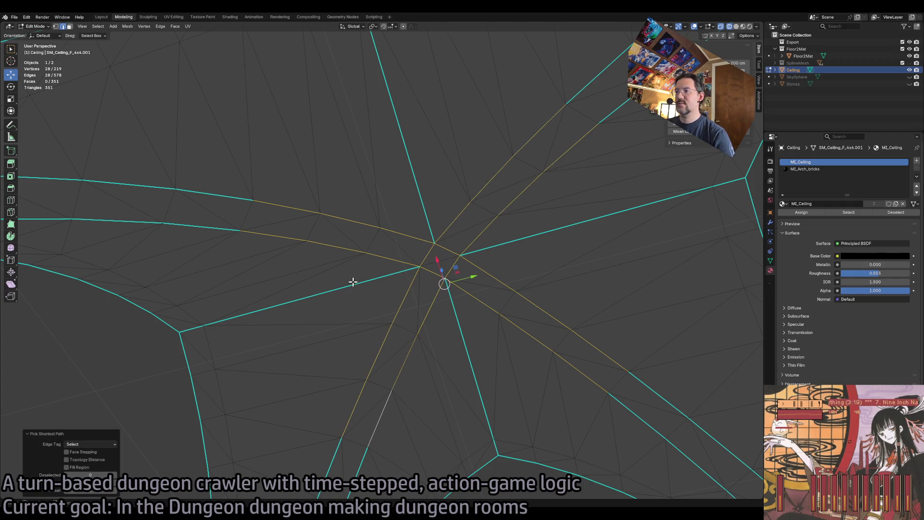
{"action": "left_click", "coordinate": [442, 247], "text": "shift"}
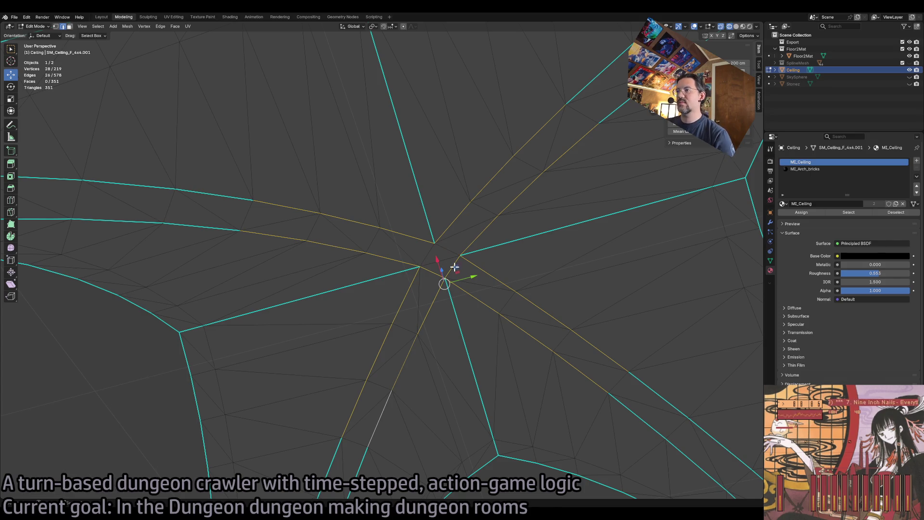
{"action": "left_click", "coordinate": [454, 268], "text": "shift"}
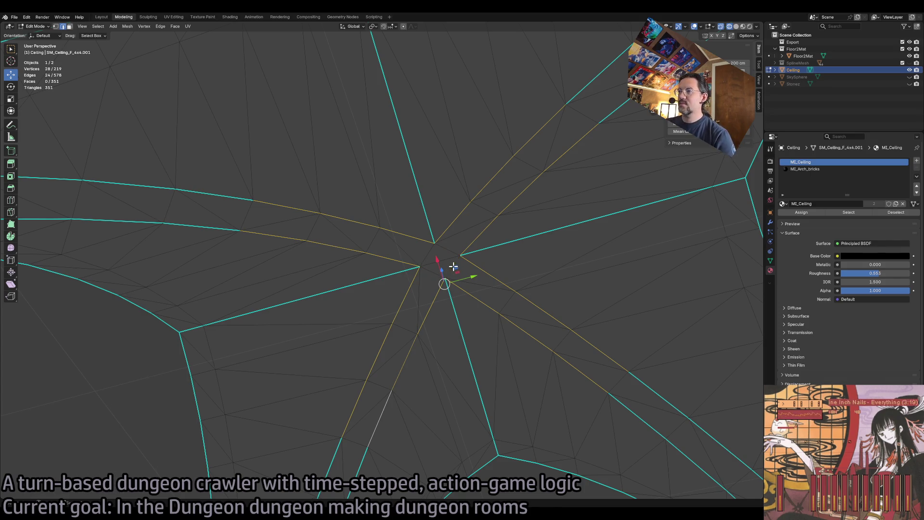
{"action": "left_click", "coordinate": [116, 27]}
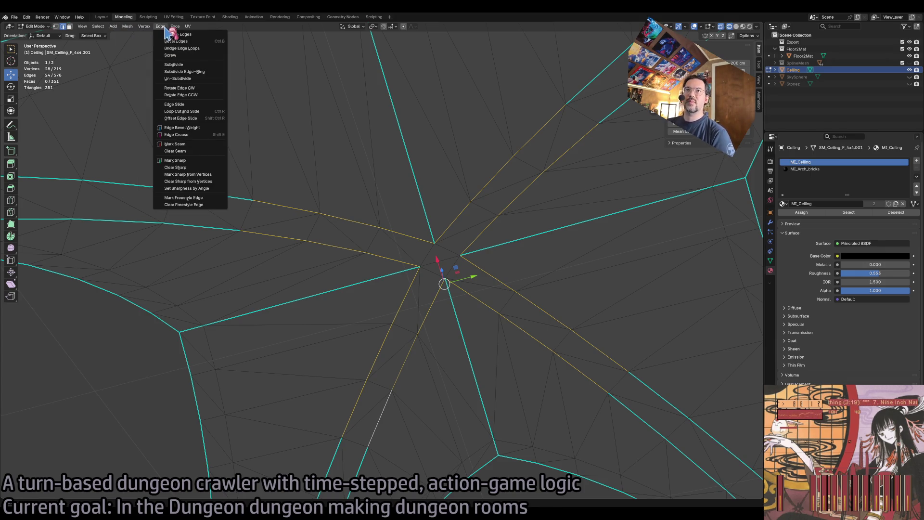
{"action": "left_click", "coordinate": [205, 160]}
{"action": "key", "text": "alt+a"}
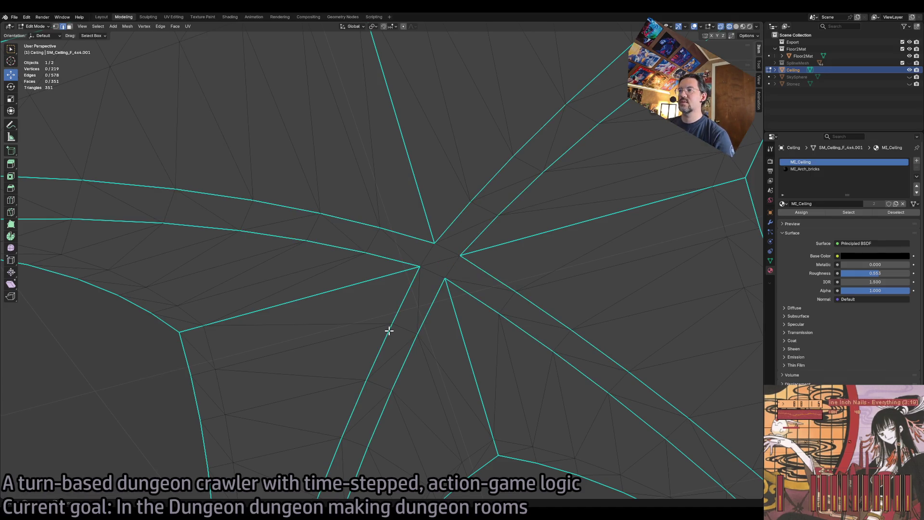
Merge all ceiling vertices by distance, raising Merge Distance until 196 vertices remain.
{"action": "scroll", "coordinate": [529, 339], "scroll_direction": "down", "scroll_amount": 10}
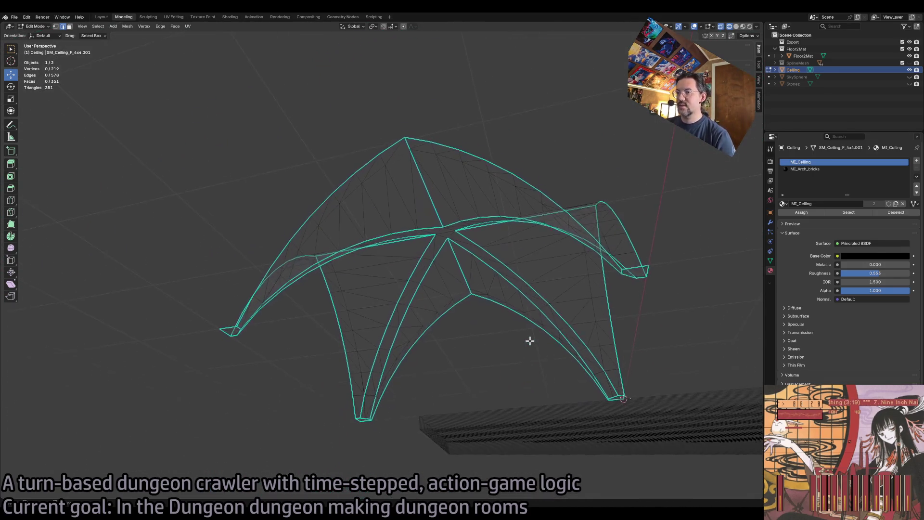
{"action": "scroll", "coordinate": [529, 341], "scroll_direction": "up", "scroll_amount": 6}
{"action": "scroll", "coordinate": [529, 340], "scroll_direction": "up", "scroll_amount": 5}
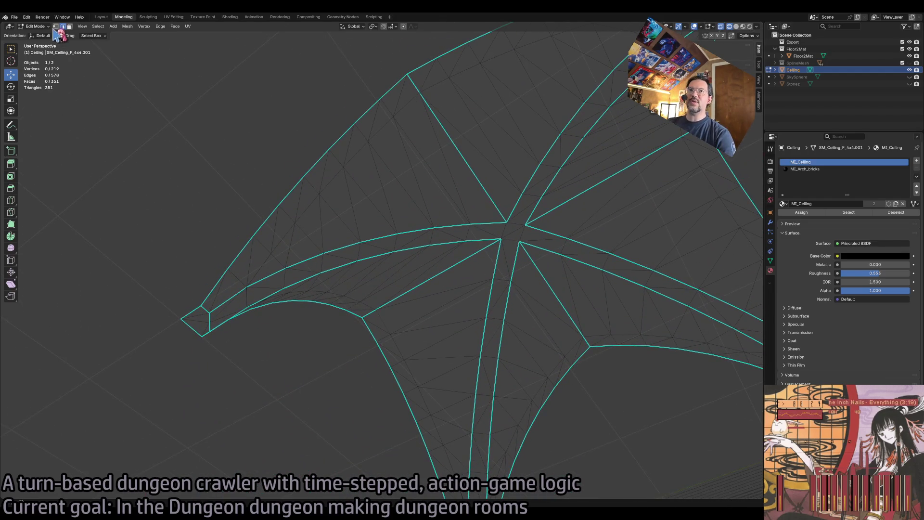
{"action": "key", "text": "a"}
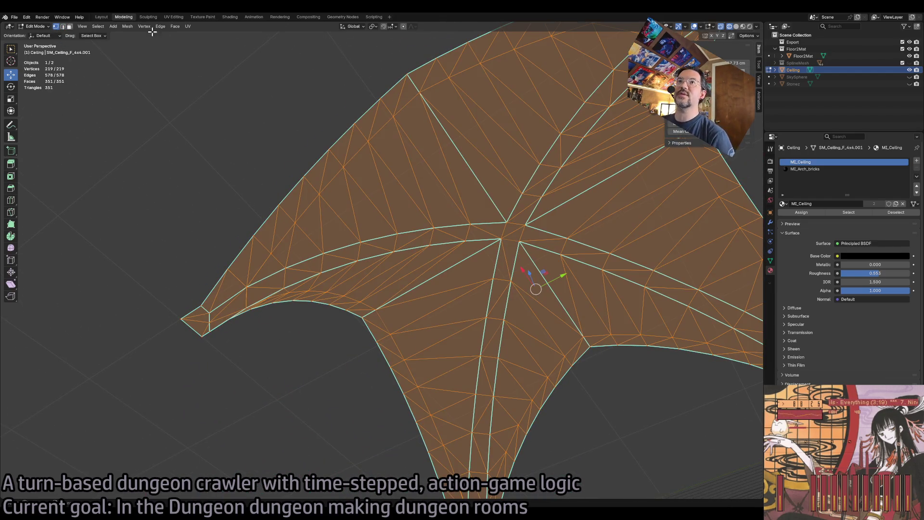
{"action": "key", "text": "m"}
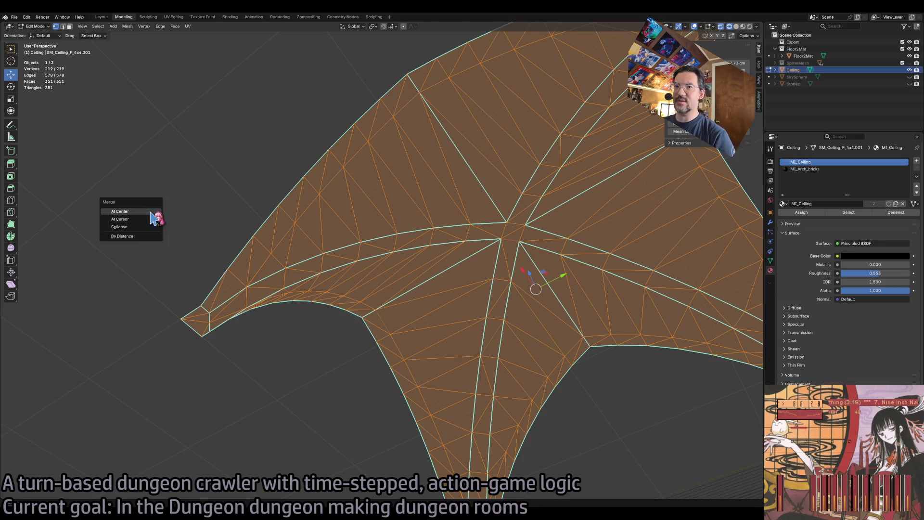
{"action": "left_click", "coordinate": [135, 238]}
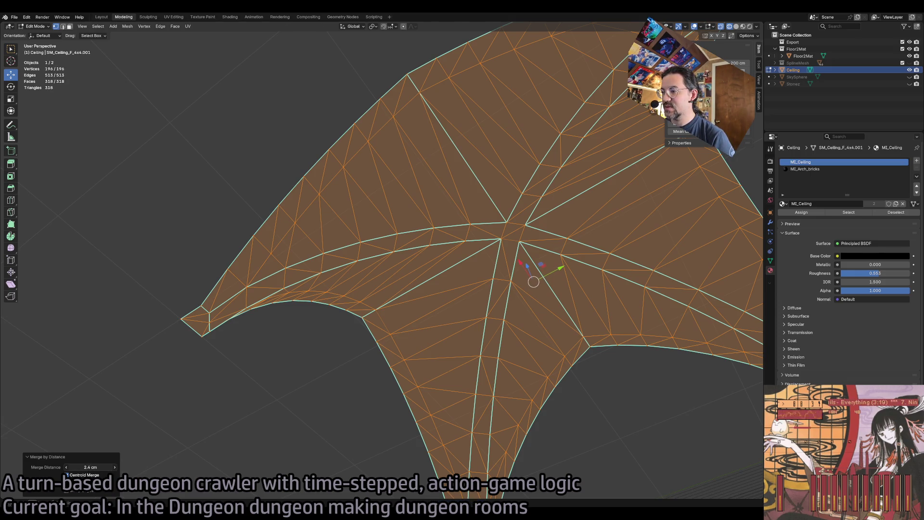
{"action": "left_click_drag", "start_coordinate": [90, 467], "coordinate": [108, 467]}
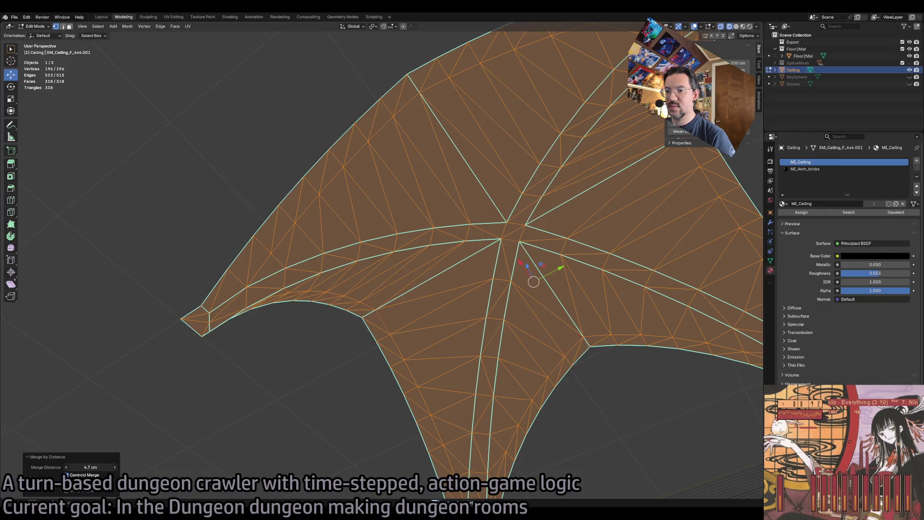
{"action": "mouse_move", "coordinate": [372, 406]}
{"action": "left_mouse_down"}
{"action": "mouse_move", "coordinate": [548, 367]}
{"action": "mouse_move", "coordinate": [479, 302]}
{"action": "left_mouse_up"}
{"action": "left_click", "coordinate": [482, 298]}
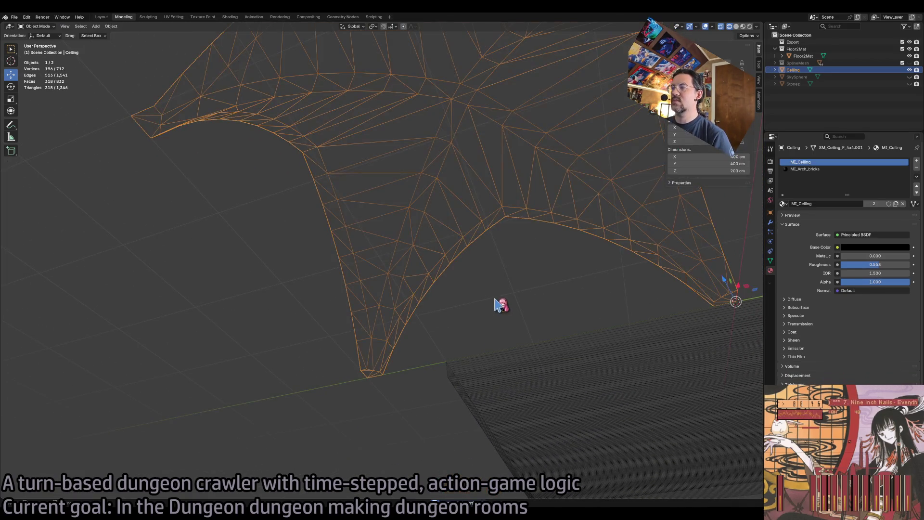
Merge ceiling vertices by distance again, then view the object in solid shading.
{"action": "key", "text": "a"}
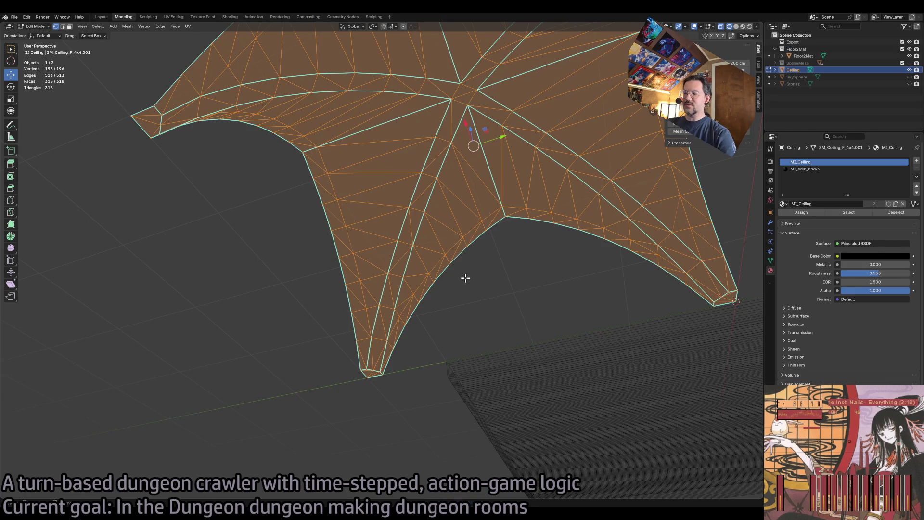
{"action": "key", "text": "m"}
{"action": "left_click", "coordinate": [465, 278]}
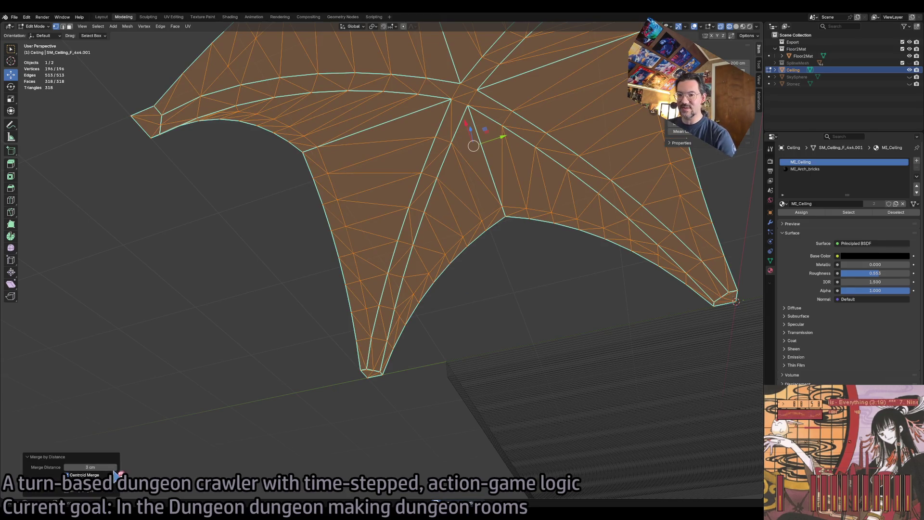
{"action": "key", "text": "Tab"}
{"action": "left_click", "coordinate": [527, 311]}
{"action": "left_click", "coordinate": [526, 224]}
{"action": "left_click_drag", "start_coordinate": [558, 246], "coordinate": [570, 249]}
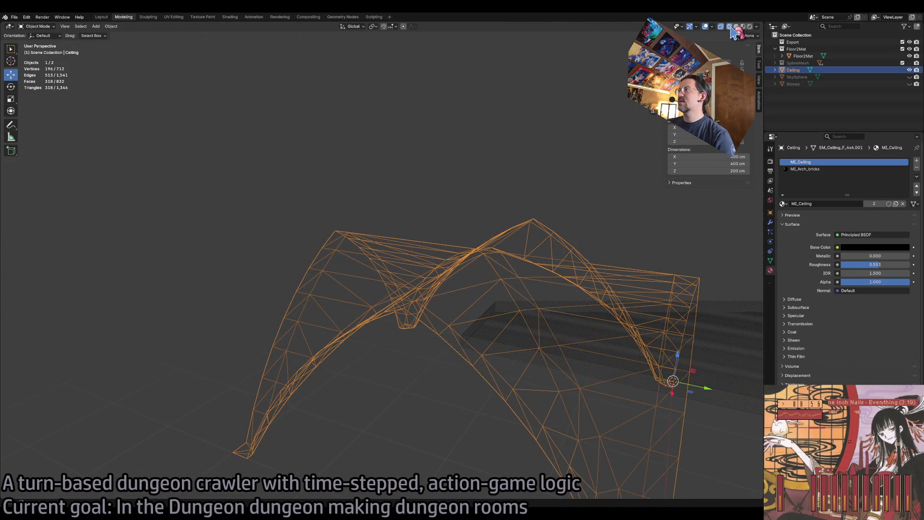
{"action": "left_click", "coordinate": [736, 27]}
{"action": "mouse_move", "coordinate": [468, 204]}
{"action": "left_mouse_down"}
{"action": "mouse_move", "coordinate": [260, 103]}
{"action": "mouse_move", "coordinate": [208, 130]}
{"action": "left_mouse_up"}
Scale the shell faces to 0.7283 along Z and lower them about 35 cm.
{"action": "key", "text": "Tab"}
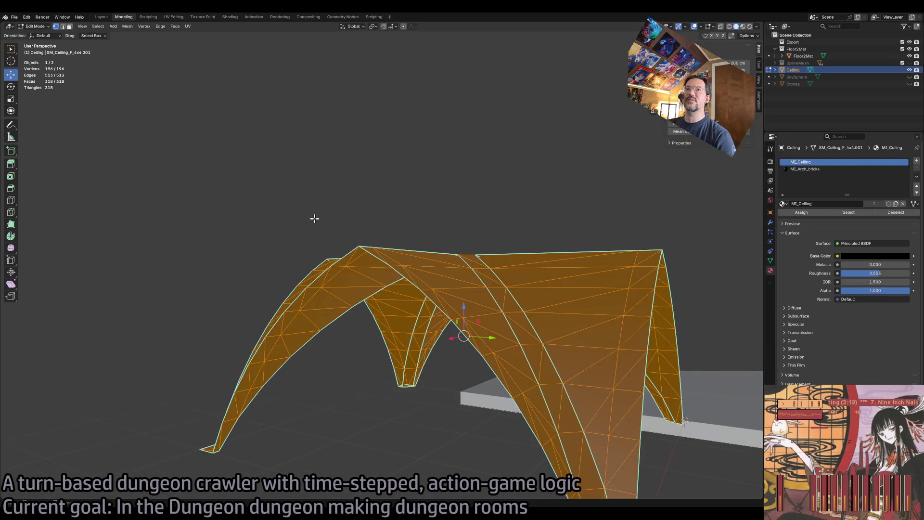
{"action": "left_click", "coordinate": [12, 166]}
{"action": "left_click_drag", "start_coordinate": [464, 363], "coordinate": [478, 283]}
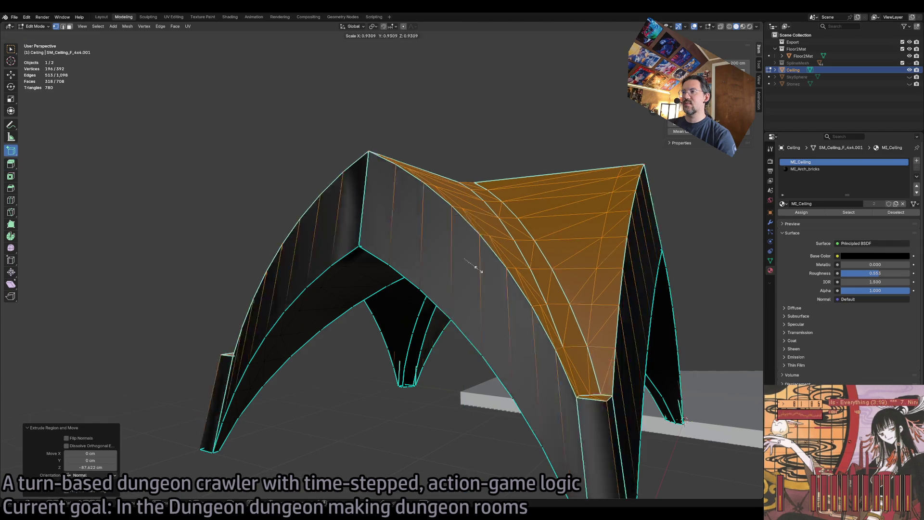
{"action": "key", "text": "ctrl+z"}
{"action": "key", "text": "shift+space"}
{"action": "key", "text": "s"}
{"action": "mouse_move", "coordinate": [464, 230]}
{"action": "left_mouse_down"}
{"action": "mouse_move", "coordinate": [463, 284]}
{"action": "mouse_move", "coordinate": [464, 259]}
{"action": "left_mouse_up"}
{"action": "key", "text": "shift+space"}
{"action": "key", "text": "g"}
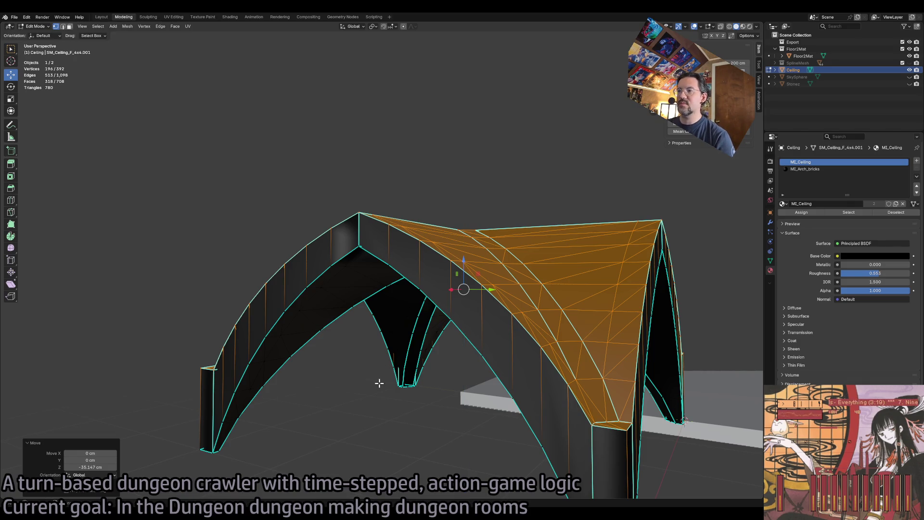
{"action": "left_click", "coordinate": [375, 392]}
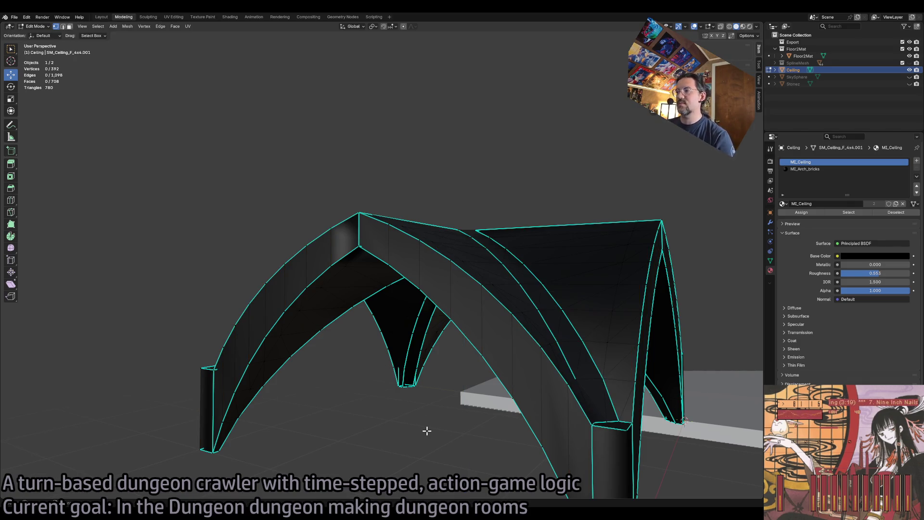
{"action": "scroll", "coordinate": [529, 401], "scroll_direction": "up", "scroll_amount": 6}
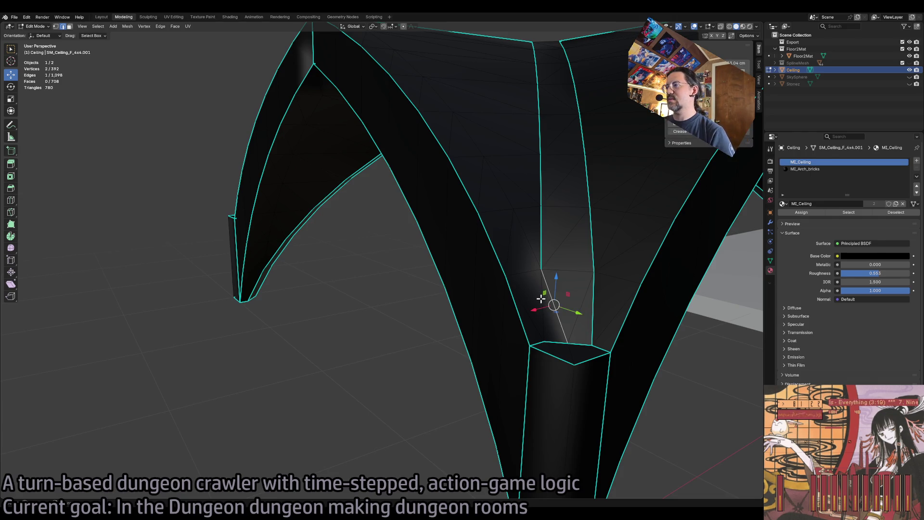
{"action": "scroll", "coordinate": [577, 322], "scroll_direction": "up", "scroll_amount": 10}
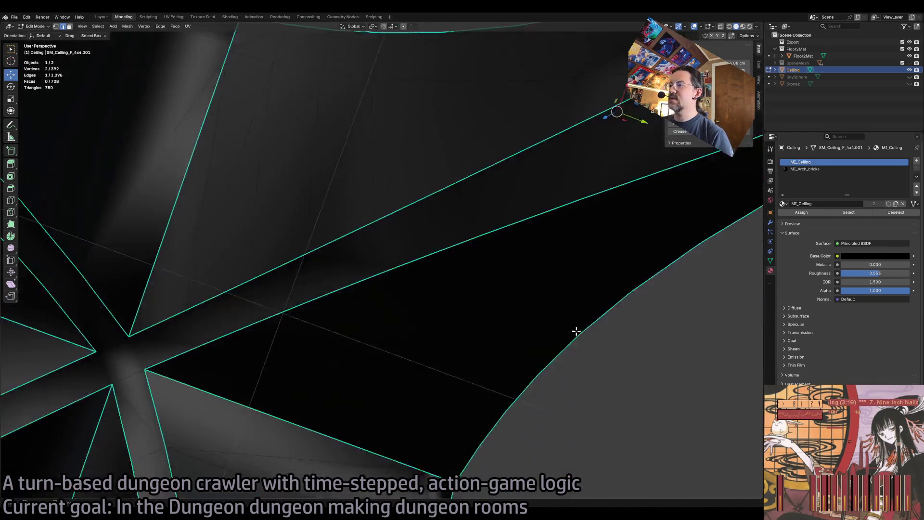
{"action": "scroll", "coordinate": [419, 364], "scroll_direction": "down", "scroll_amount": 10}
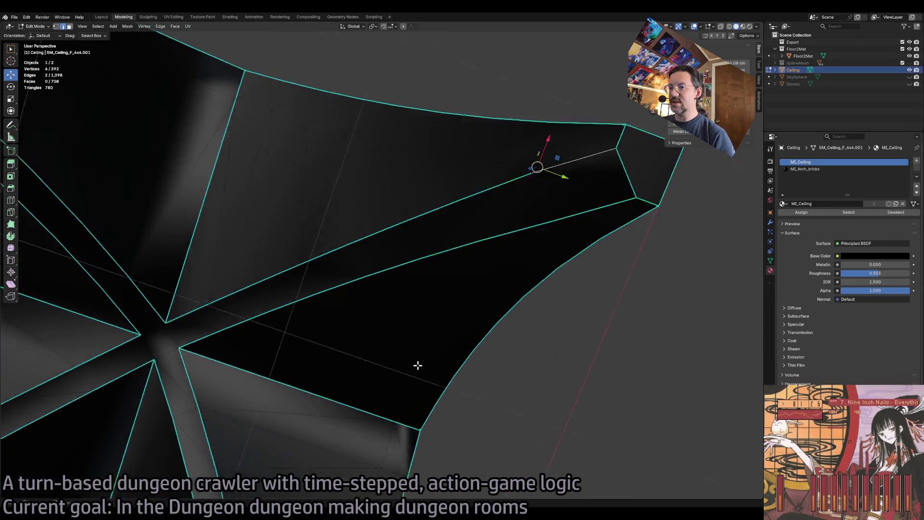
{"action": "scroll", "coordinate": [418, 365], "scroll_direction": "down", "scroll_amount": 10}
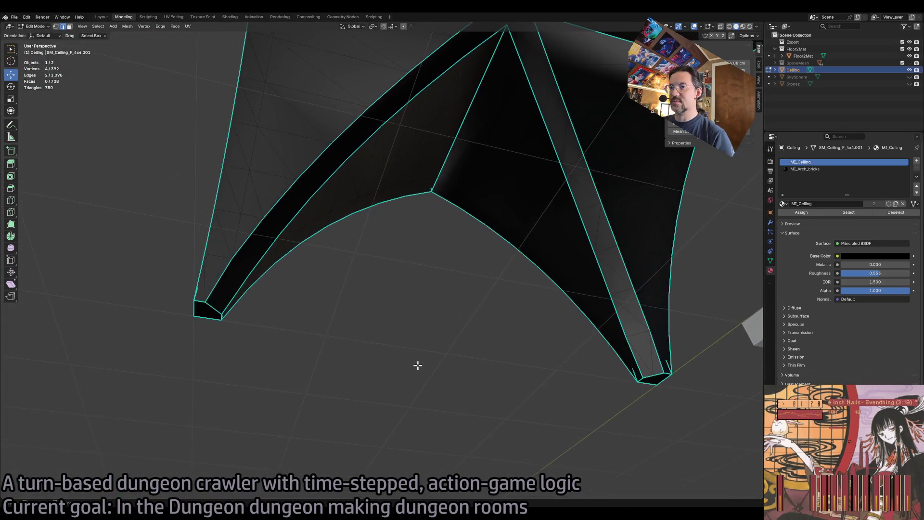
{"action": "scroll", "coordinate": [350, 177], "scroll_direction": "up", "scroll_amount": 10}
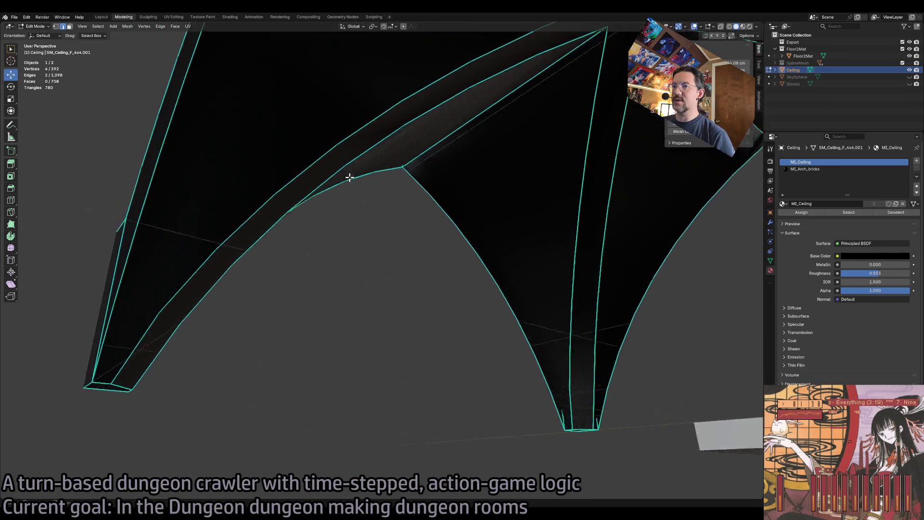
{"action": "scroll", "coordinate": [354, 181], "scroll_direction": "up", "scroll_amount": 10}
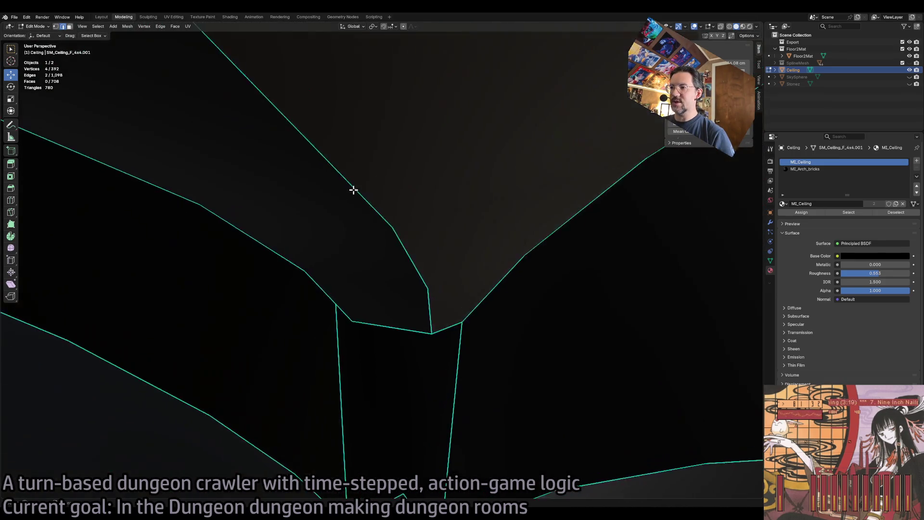
{"action": "scroll", "coordinate": [354, 195], "scroll_direction": "up", "scroll_amount": 10}
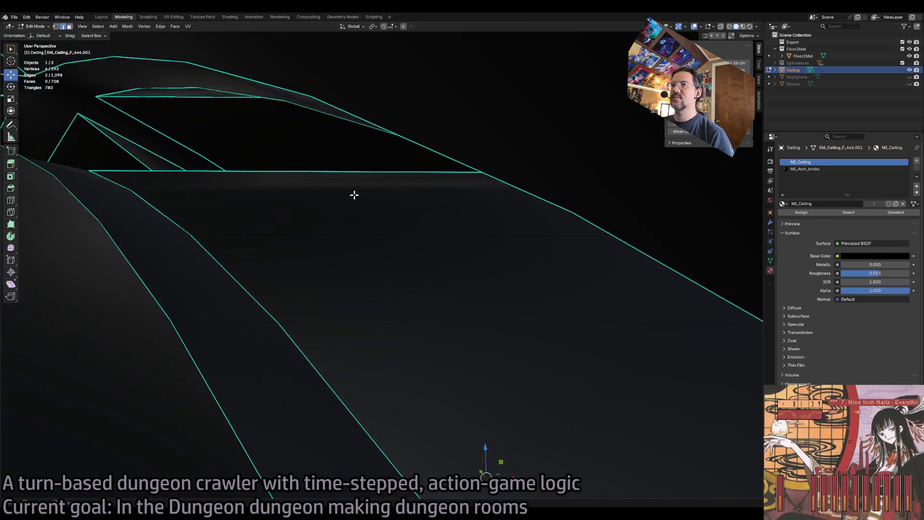
{"action": "scroll", "coordinate": [354, 197], "scroll_direction": "up", "scroll_amount": 10}
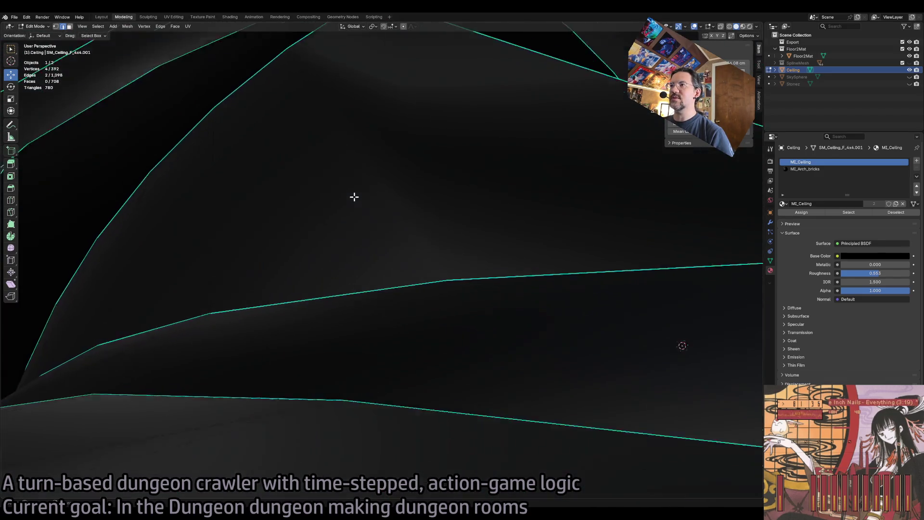
{"action": "scroll", "coordinate": [353, 204], "scroll_direction": "up", "scroll_amount": 8}
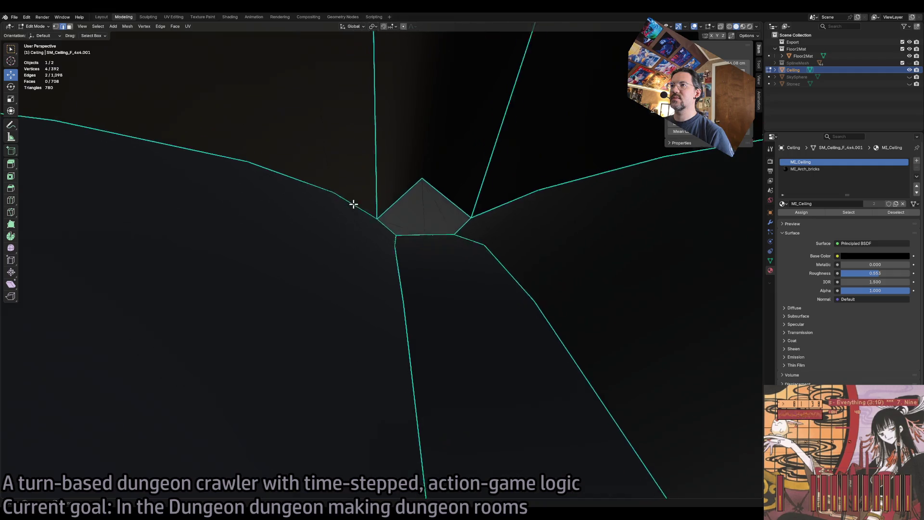
{"action": "scroll", "coordinate": [353, 204], "scroll_direction": "down", "scroll_amount": 10}
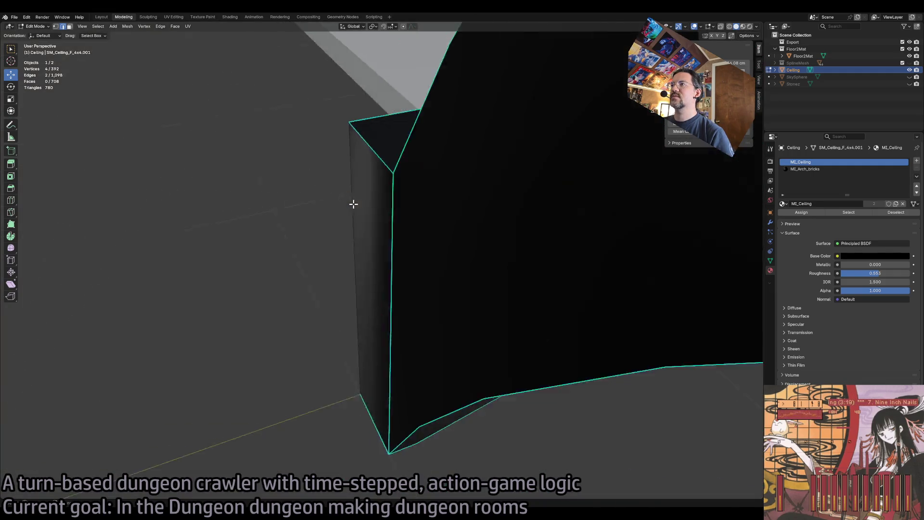
{"action": "scroll", "coordinate": [429, 214], "scroll_direction": "down", "scroll_amount": 1}
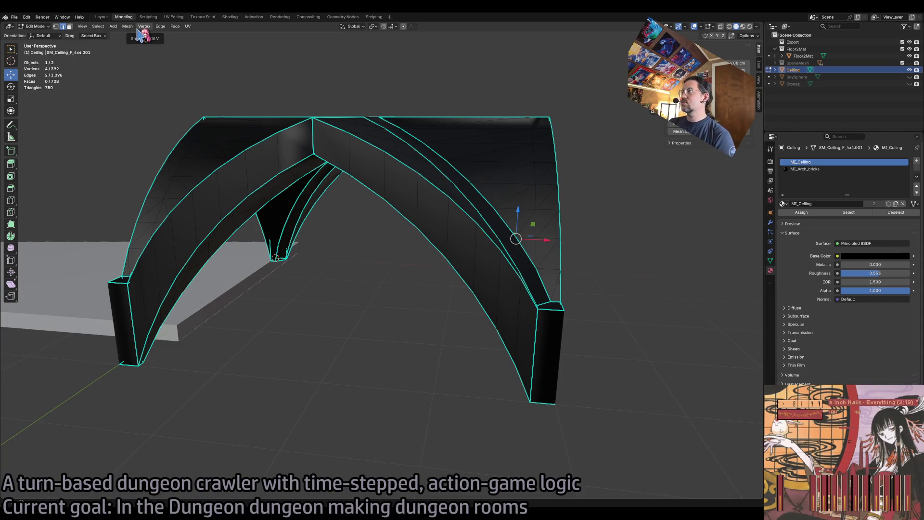
Unhide Stonez in the Outliner and join it with the Ceiling into one mesh.
{"action": "left_click", "coordinate": [161, 27]}
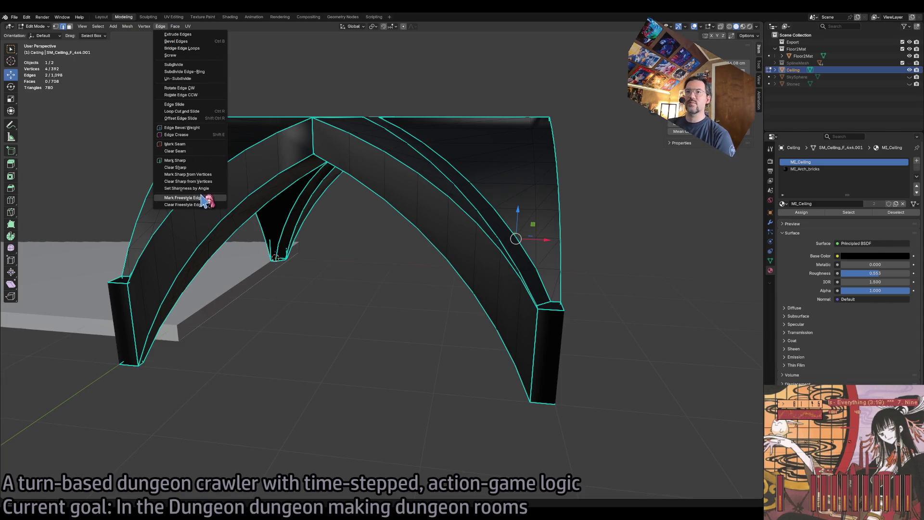
{"action": "left_click", "coordinate": [401, 288]}
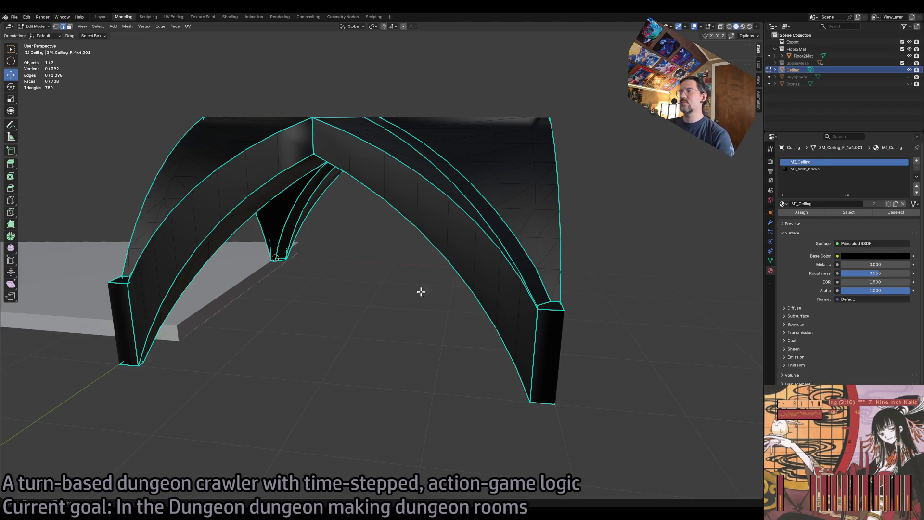
{"action": "left_click", "coordinate": [910, 84]}
{"action": "left_click", "coordinate": [838, 82]}
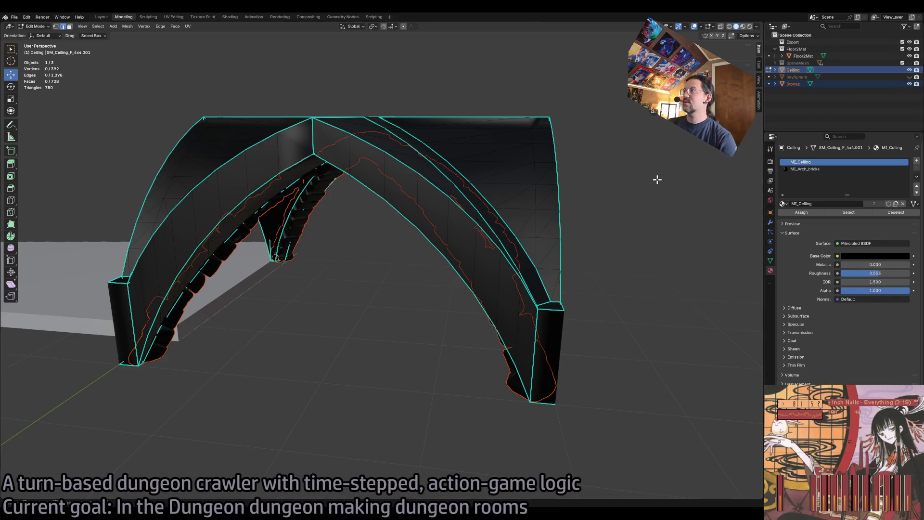
{"action": "key", "text": "Tab"}
{"action": "left_click", "coordinate": [832, 77]}
{"action": "key", "text": "ctrl+z"}
{"action": "key", "text": "ctrl+j"}
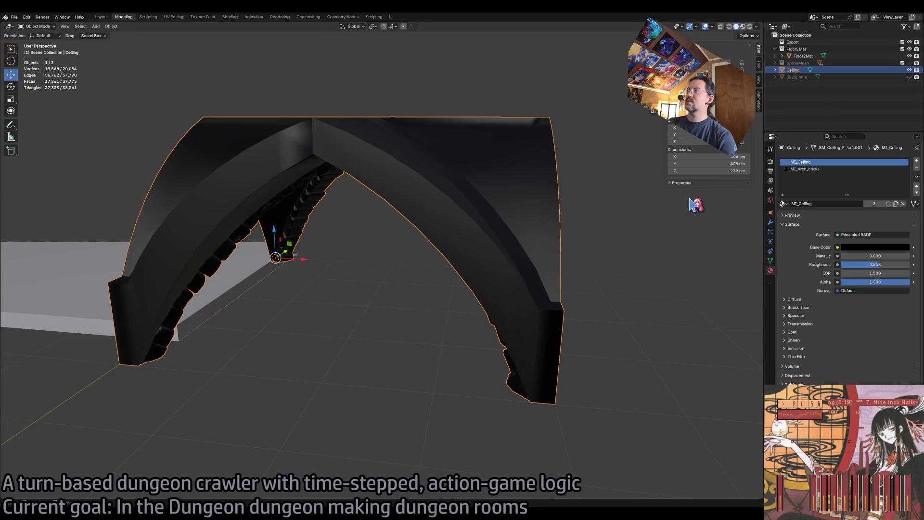
{"action": "scroll", "coordinate": [623, 239], "scroll_direction": "up", "scroll_amount": 5}
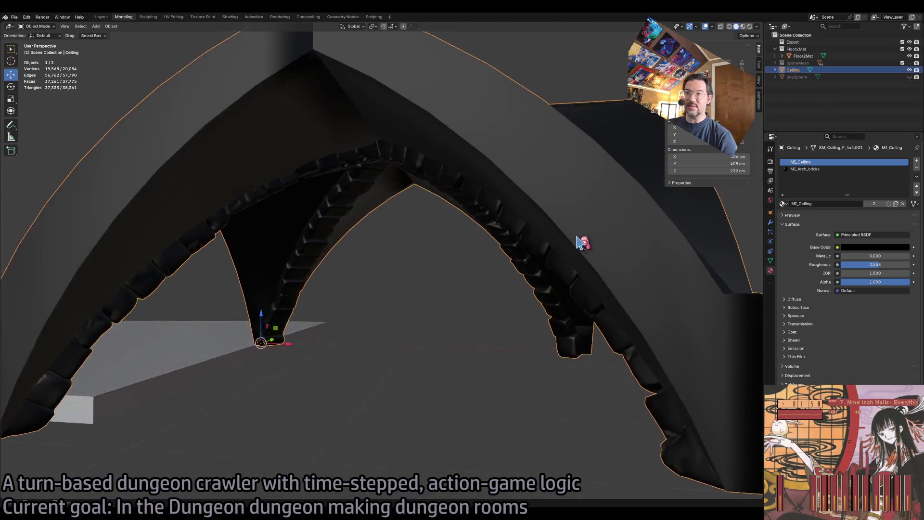
{"action": "key", "text": "Tab"}
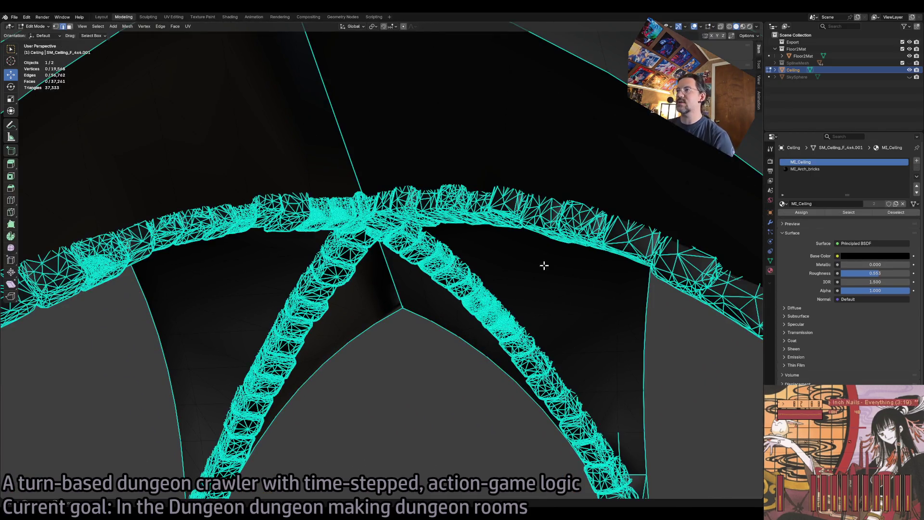
Select the MI_Arch_bricks faces, clear their sharp edges, and return to Object Mode.
{"action": "key", "text": "Tab"}
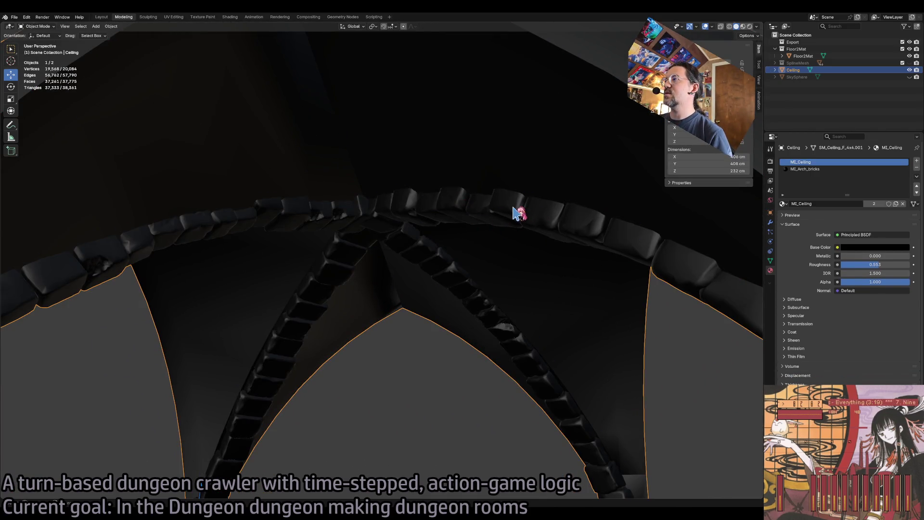
{"action": "key", "text": "Tab"}
{"action": "left_click", "coordinate": [815, 170]}
{"action": "left_click", "coordinate": [864, 213]}
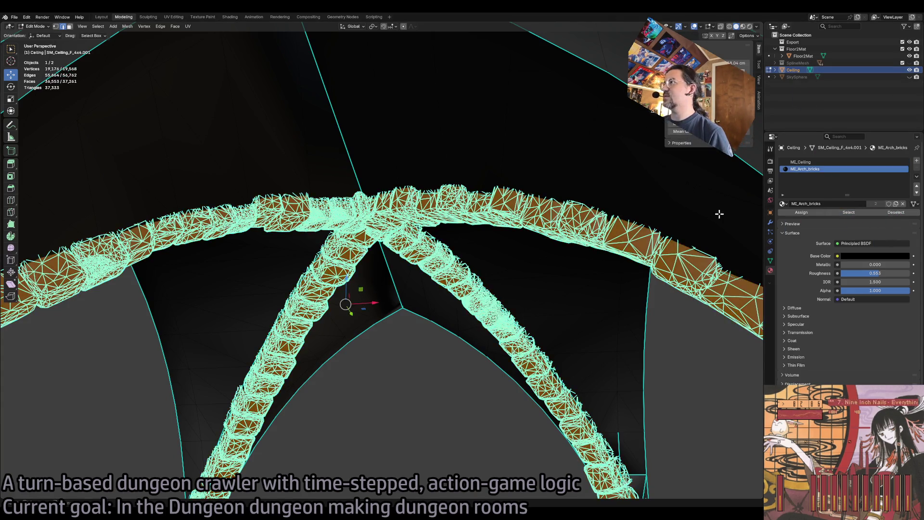
{"action": "left_click", "coordinate": [127, 26]}
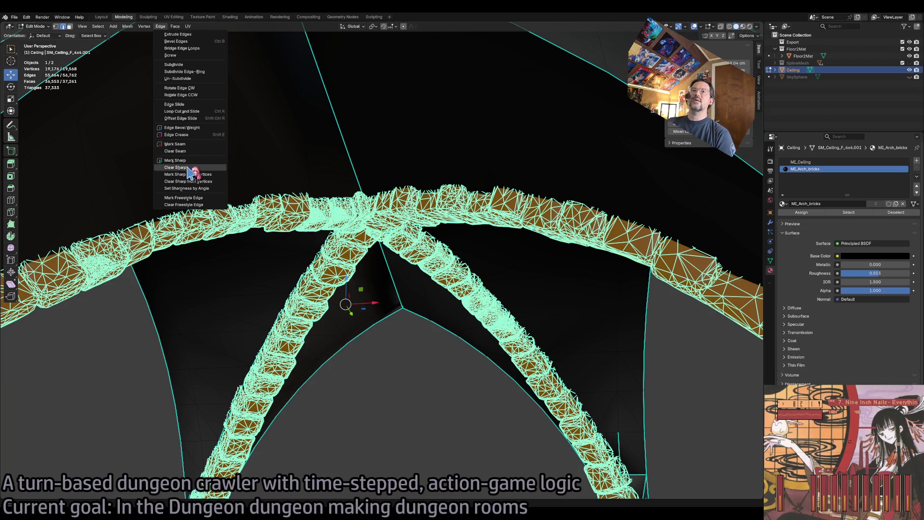
{"action": "left_click", "coordinate": [195, 174]}
{"action": "key", "text": "Tab"}
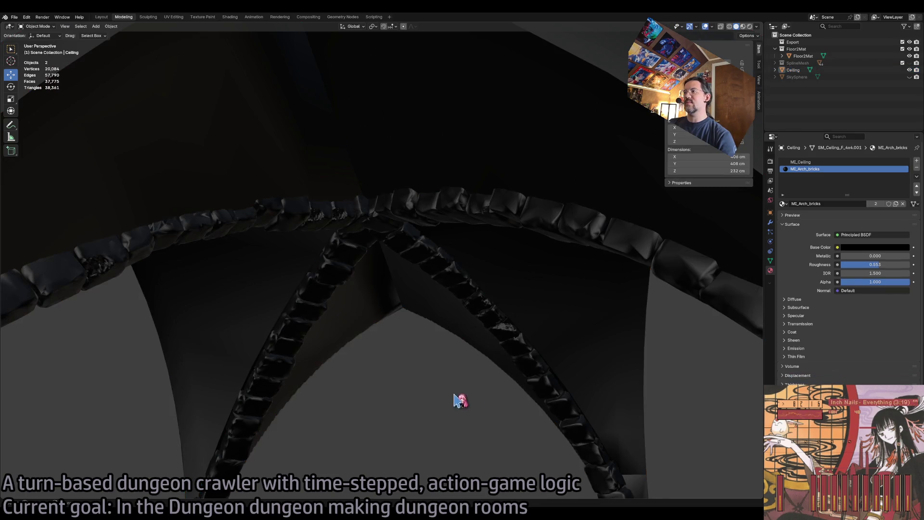
{"action": "scroll", "coordinate": [485, 408], "scroll_direction": "up", "scroll_amount": 8}
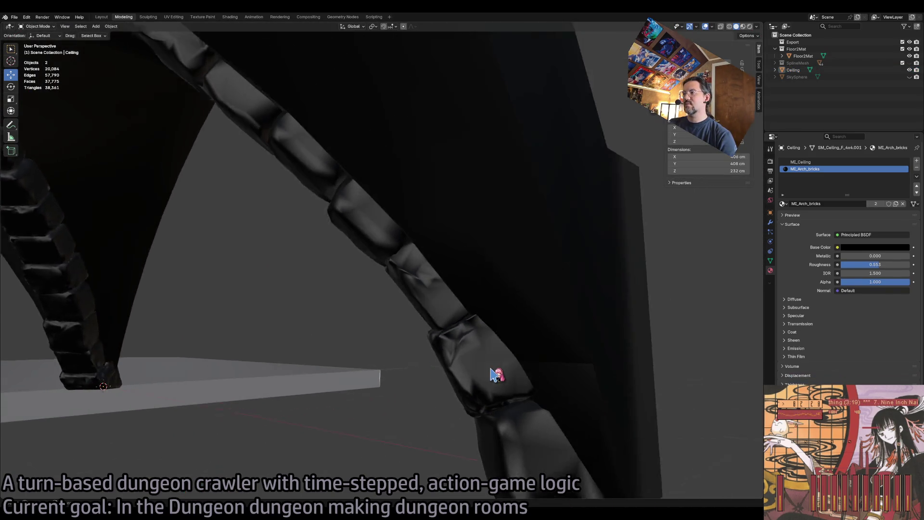
{"action": "left_click", "coordinate": [495, 375]}
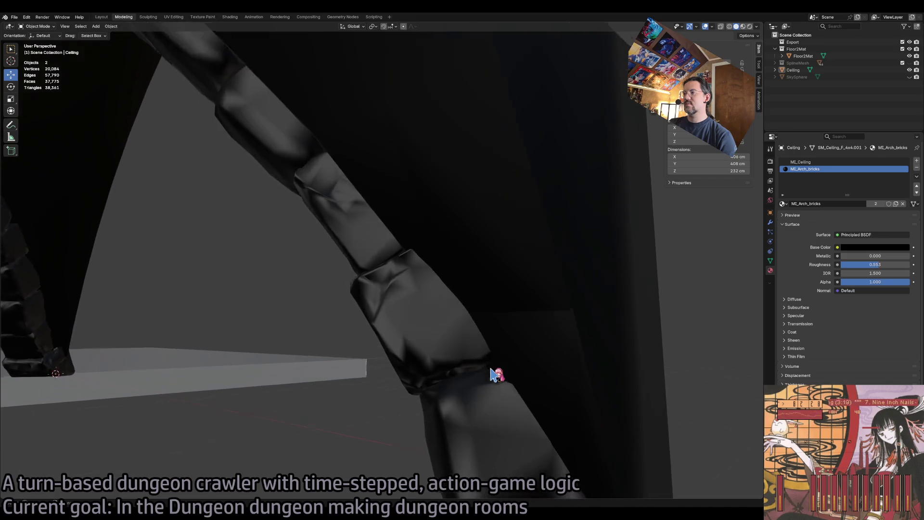
{"action": "key", "text": "Tab"}
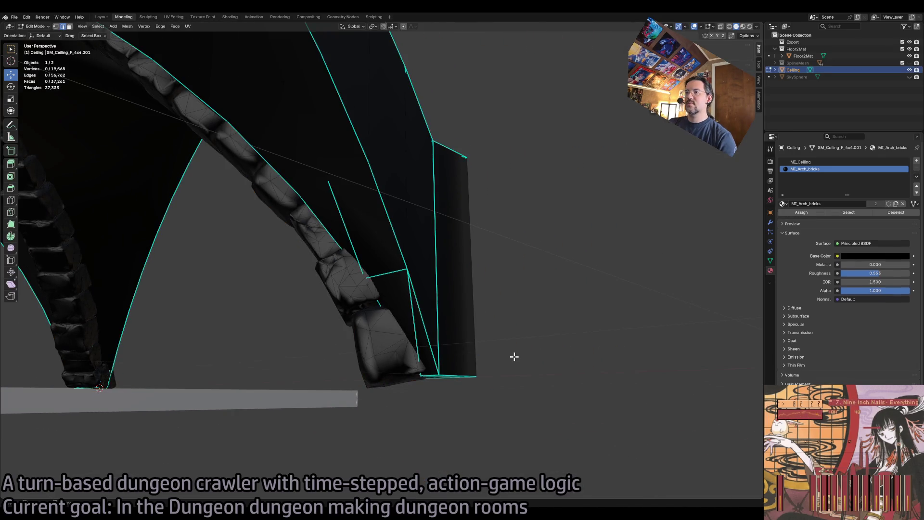
{"action": "scroll", "coordinate": [513, 356], "scroll_direction": "up", "scroll_amount": 4}
{"action": "scroll", "coordinate": [514, 356], "scroll_direction": "up", "scroll_amount": 8}
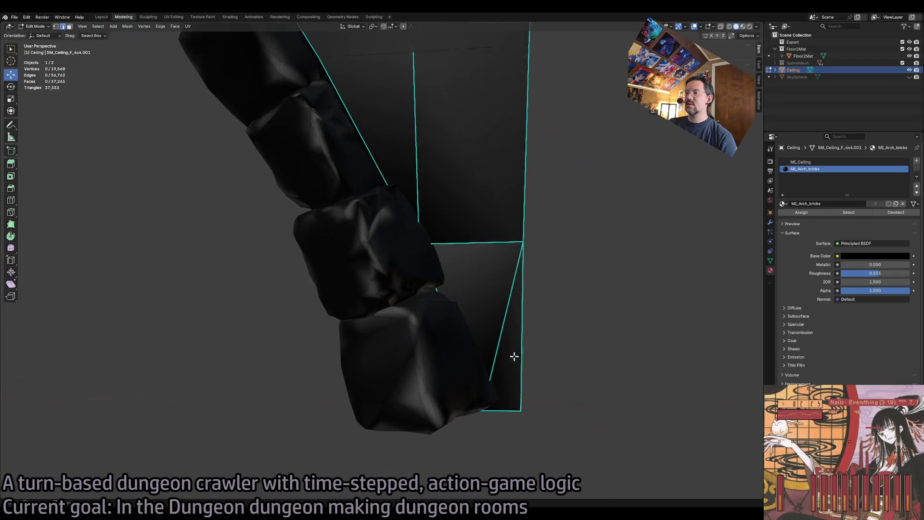
{"action": "mouse_move", "coordinate": [514, 356]}
{"action": "left_mouse_down"}
{"action": "mouse_move", "coordinate": [507, 348]}
{"action": "mouse_move", "coordinate": [495, 357]}
{"action": "mouse_move", "coordinate": [404, 285]}
{"action": "left_mouse_up"}
{"action": "key", "text": "Tab"}
{"action": "key", "text": "Tab"}
{"action": "scroll", "coordinate": [373, 376], "scroll_direction": "up", "scroll_amount": 10}
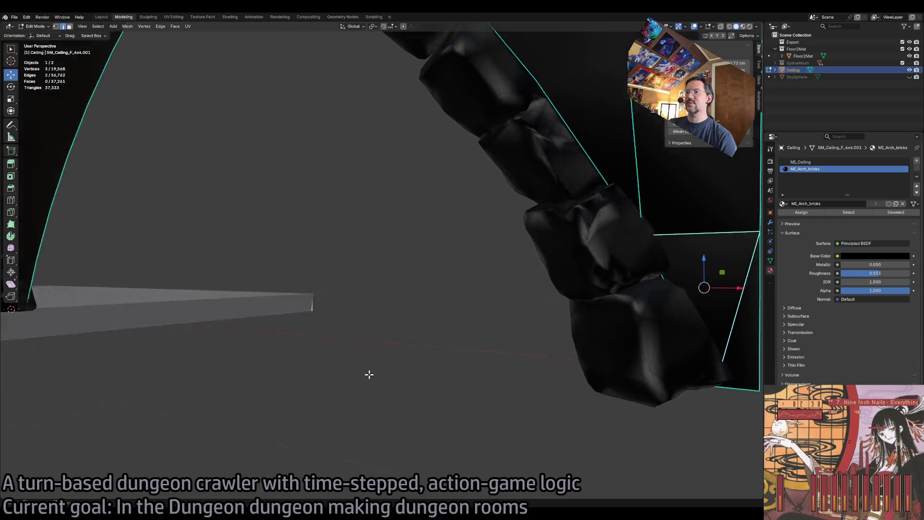
{"action": "scroll", "coordinate": [369, 374], "scroll_direction": "down", "scroll_amount": 6}
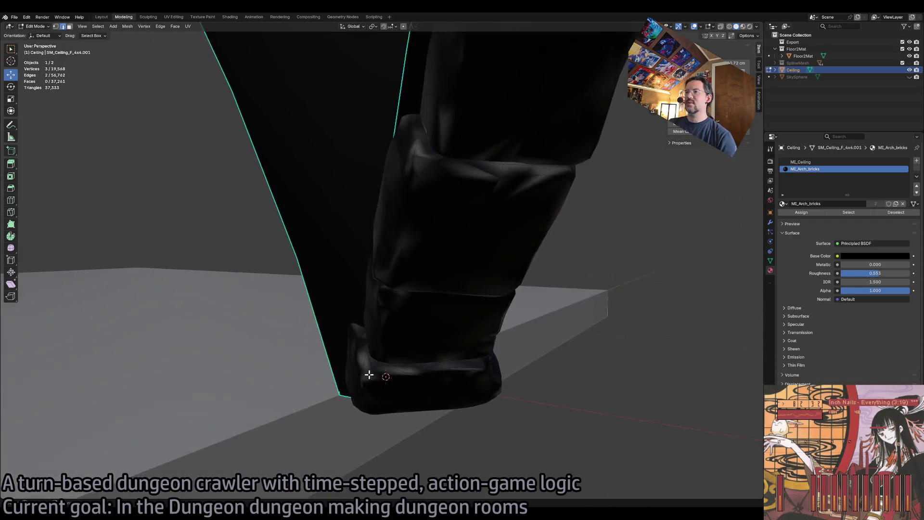
{"action": "scroll", "coordinate": [369, 374], "scroll_direction": "up", "scroll_amount": 8}
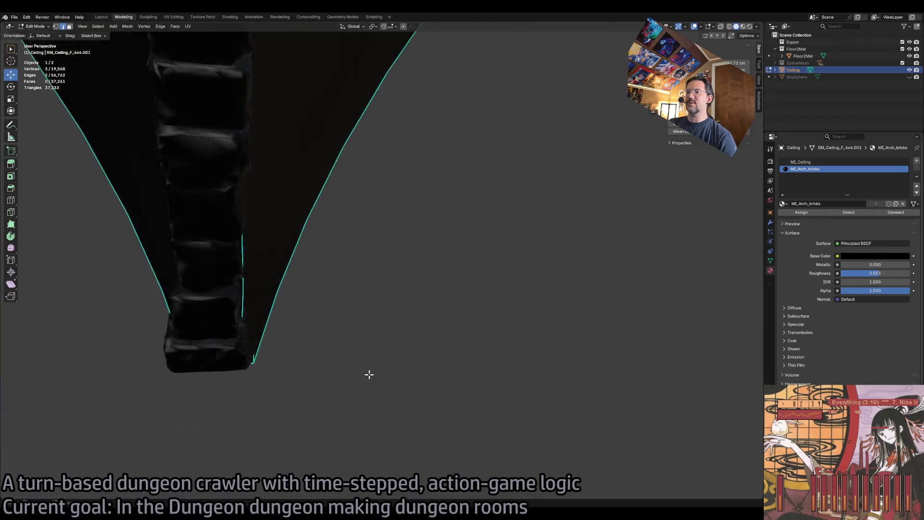
{"action": "scroll", "coordinate": [369, 374], "scroll_direction": "down", "scroll_amount": 10}
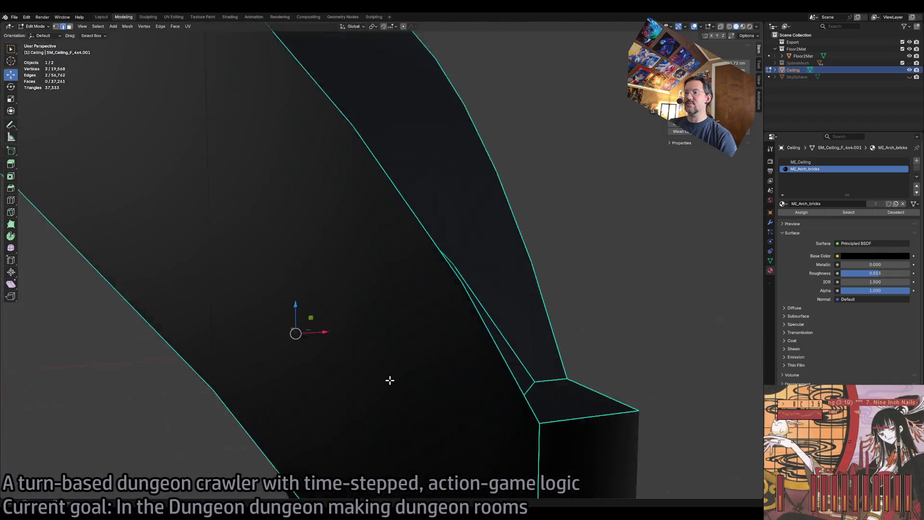
{"action": "scroll", "coordinate": [377, 377], "scroll_direction": "up", "scroll_amount": 6}
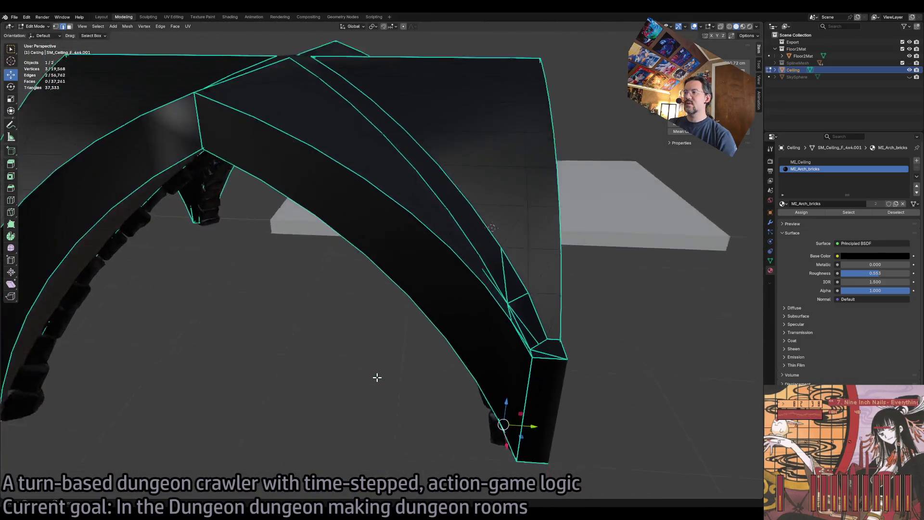
In wireframe view, select the rib edges at the arch base and column bottom.
{"action": "left_click", "coordinate": [377, 282], "text": "shift"}
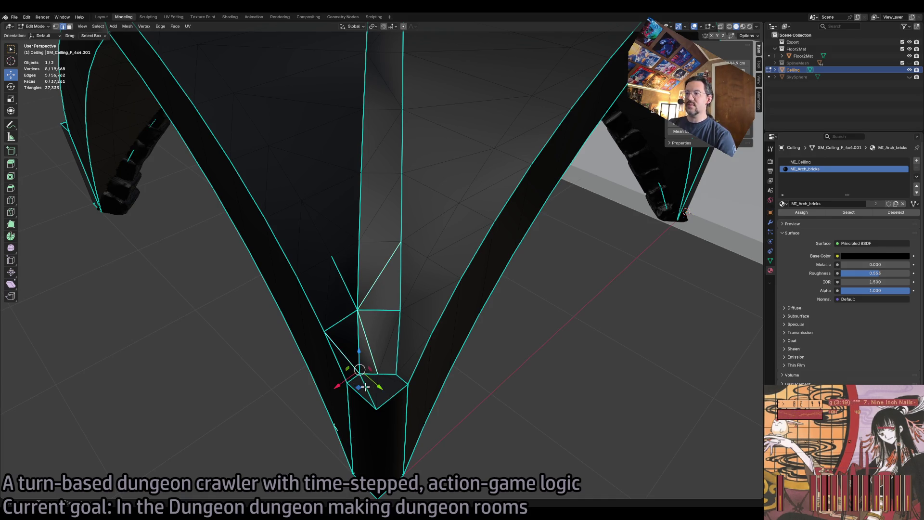
{"action": "scroll", "coordinate": [435, 432], "scroll_direction": "up", "scroll_amount": 5}
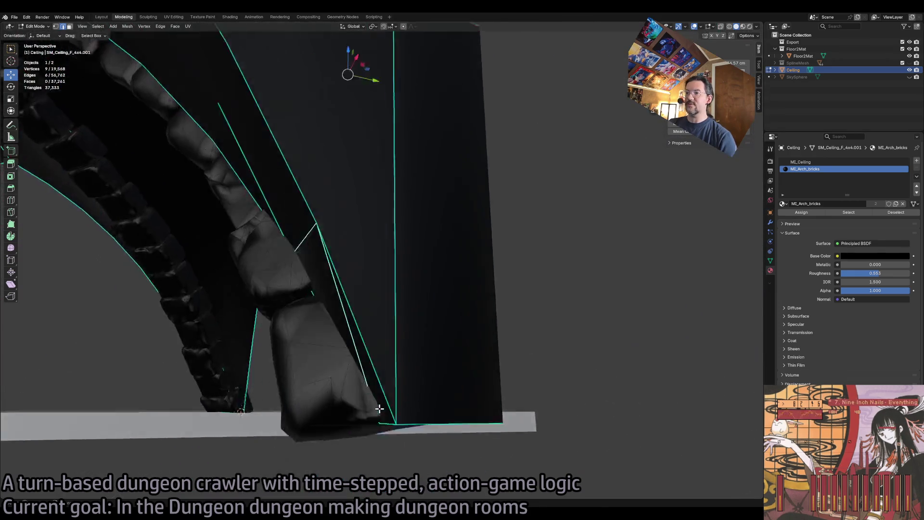
{"action": "scroll", "coordinate": [386, 397], "scroll_direction": "down", "scroll_amount": 5}
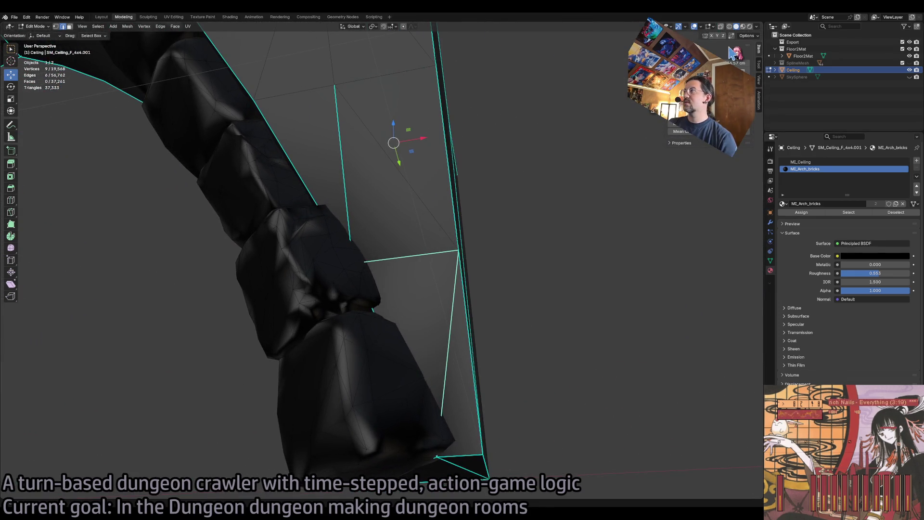
{"action": "left_click", "coordinate": [730, 27]}
{"action": "scroll", "coordinate": [437, 268], "scroll_direction": "up", "scroll_amount": 8}
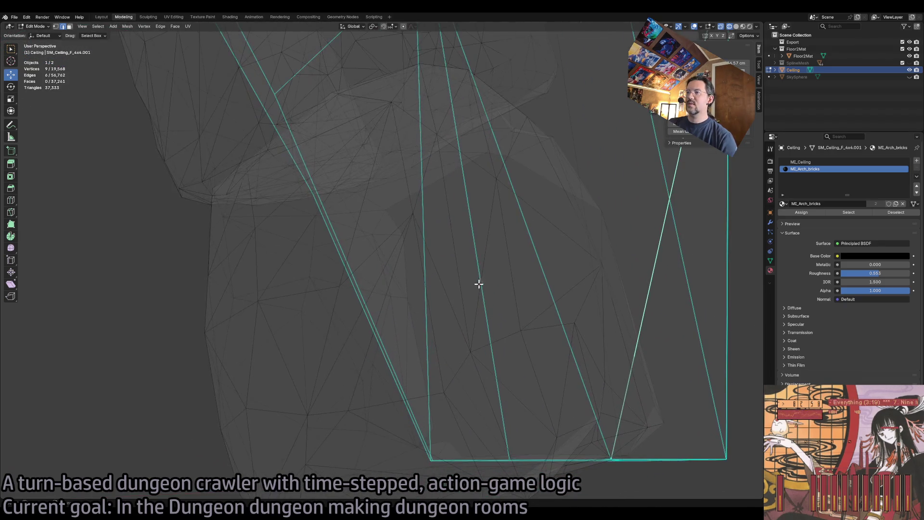
{"action": "left_click", "coordinate": [484, 306], "text": "shift"}
{"action": "left_click", "coordinate": [423, 210], "text": "shift"}
Add one more rib edge and apply Edge > Clear Sharp to the selection.
{"action": "scroll", "coordinate": [448, 219], "scroll_direction": "down", "scroll_amount": 5}
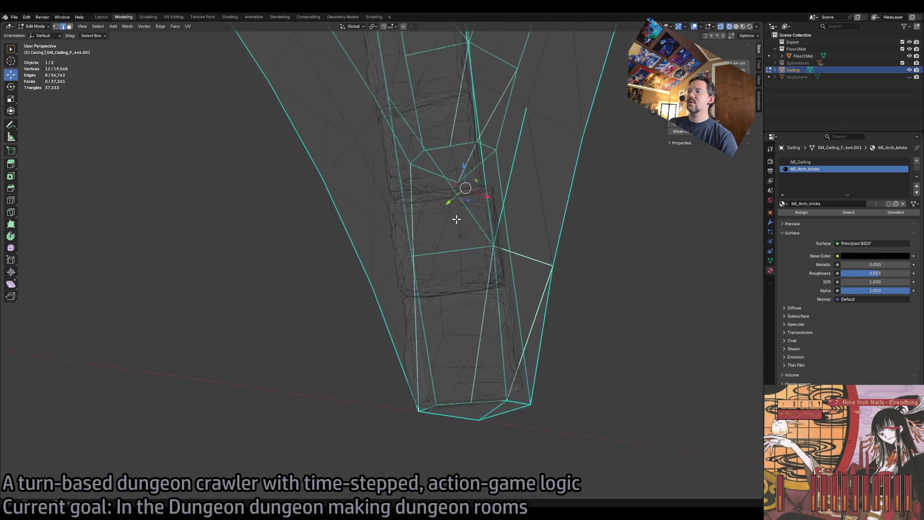
{"action": "scroll", "coordinate": [456, 219], "scroll_direction": "up", "scroll_amount": 8}
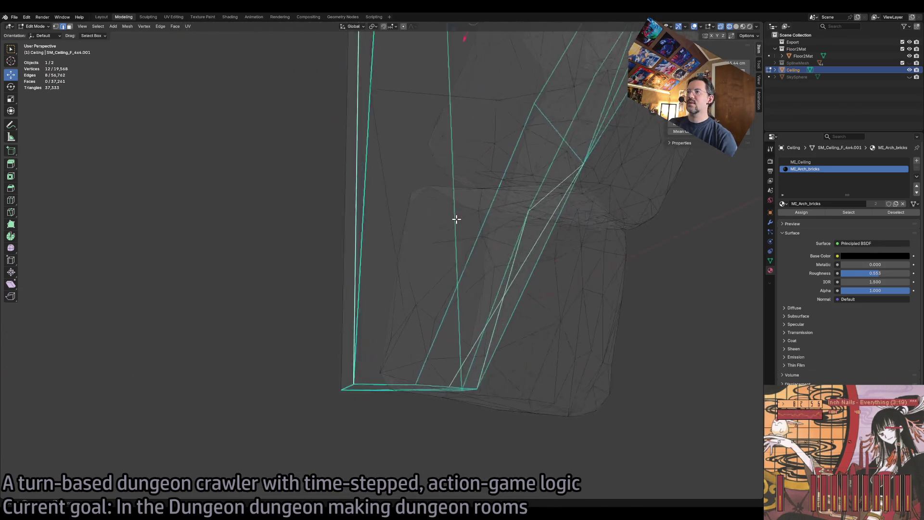
{"action": "scroll", "coordinate": [456, 218], "scroll_direction": "down", "scroll_amount": 5}
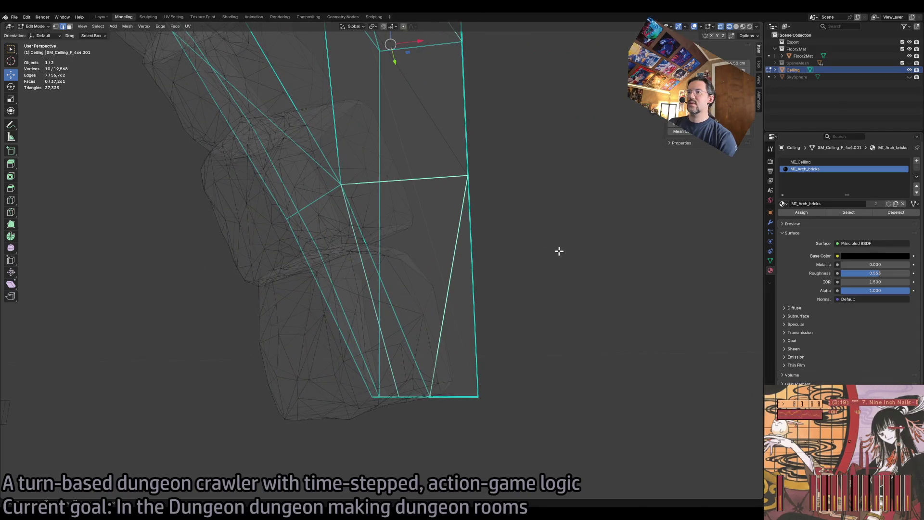
{"action": "scroll", "coordinate": [500, 269], "scroll_direction": "down", "scroll_amount": 5}
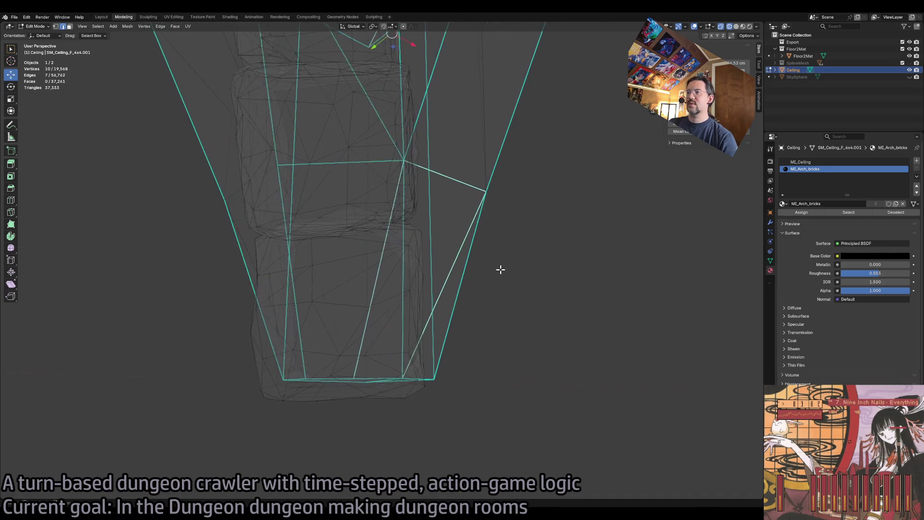
{"action": "scroll", "coordinate": [500, 269], "scroll_direction": "down", "scroll_amount": 5}
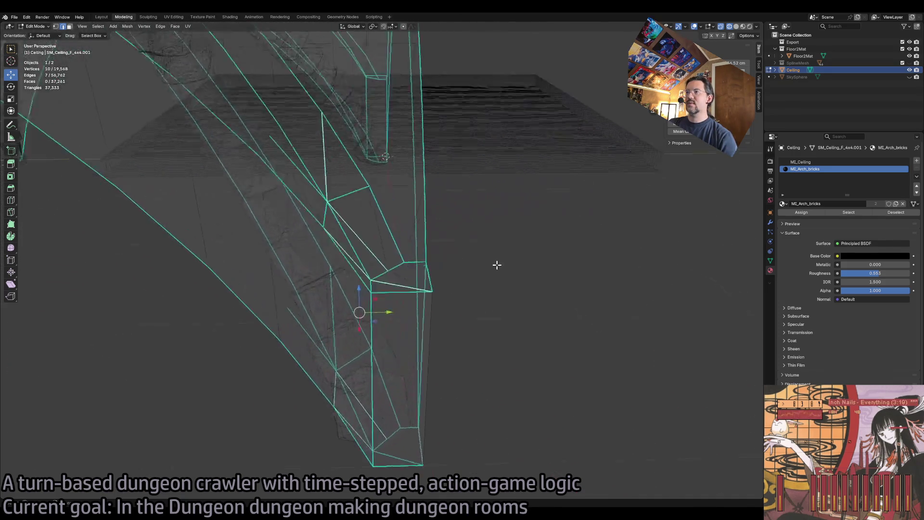
{"action": "scroll", "coordinate": [446, 240], "scroll_direction": "down", "scroll_amount": 10}
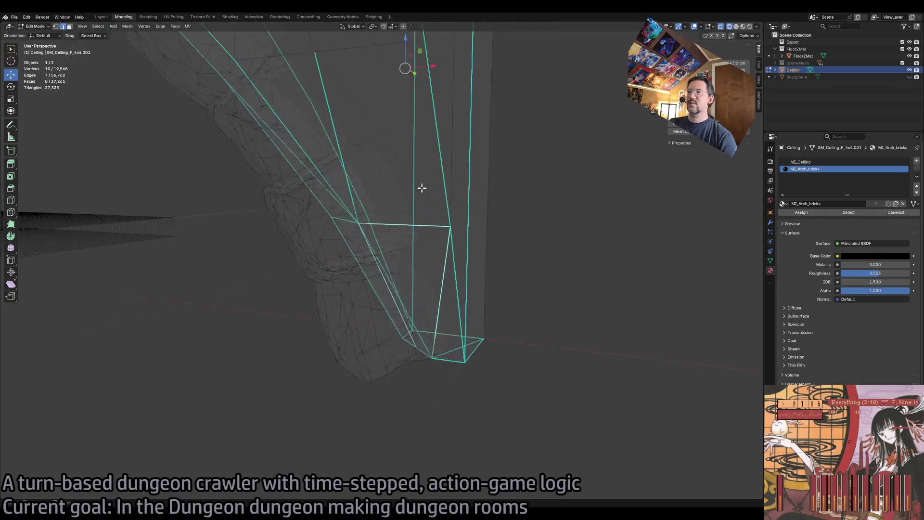
{"action": "scroll", "coordinate": [390, 177], "scroll_direction": "right", "scroll_amount": 2}
{"action": "left_click", "coordinate": [286, 101], "text": "shift"}
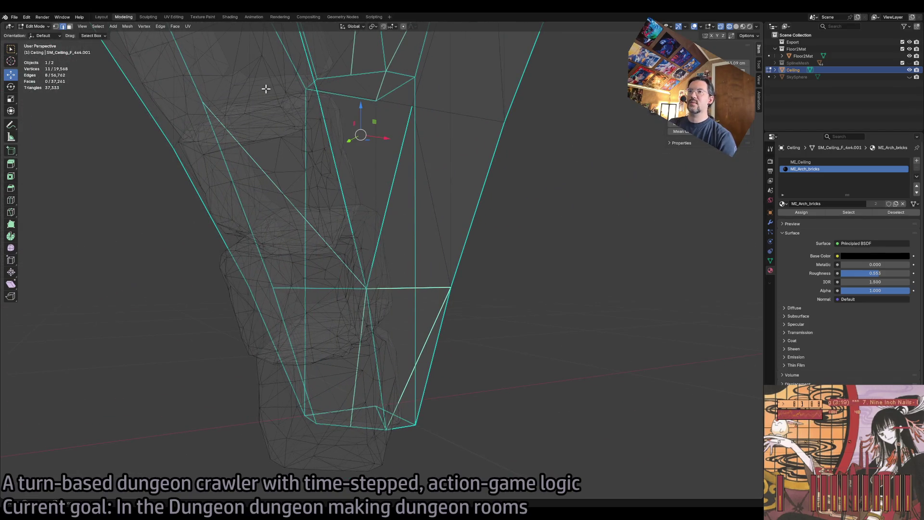
{"action": "left_click", "coordinate": [156, 28]}
{"action": "left_click", "coordinate": [212, 168]}
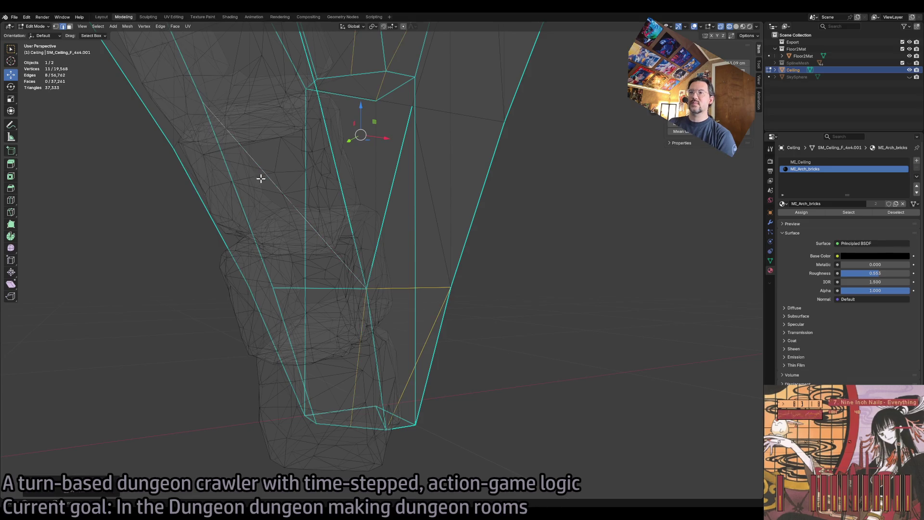
Select the remaining edges along the arch rib, checking them in solid and wireframe views.
{"action": "left_click", "coordinate": [523, 270]}
{"action": "scroll", "coordinate": [511, 282], "scroll_direction": "down", "scroll_amount": 10}
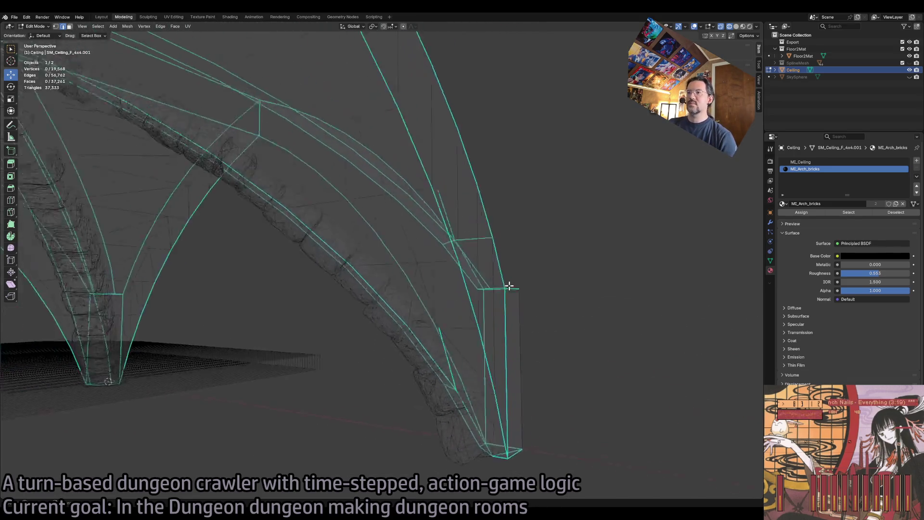
{"action": "scroll", "coordinate": [507, 285], "scroll_direction": "up", "scroll_amount": 8}
{"action": "left_click", "coordinate": [396, 286]}
{"action": "mouse_move", "coordinate": [435, 298]}
{"action": "left_mouse_down"}
{"action": "mouse_move", "coordinate": [493, 317]}
{"action": "mouse_move", "coordinate": [445, 274]}
{"action": "left_mouse_up"}
{"action": "left_click", "coordinate": [447, 274], "text": "shift"}
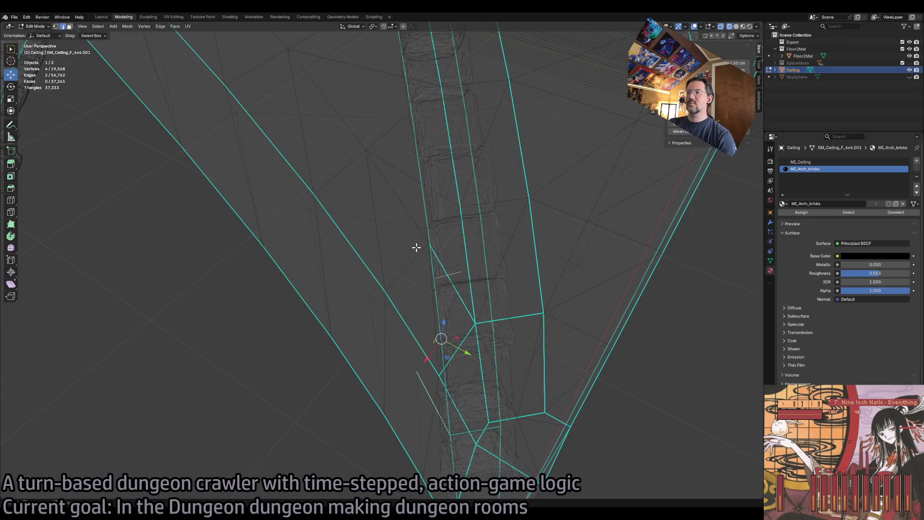
{"action": "key", "text": "shift+z"}
{"action": "left_click", "coordinate": [443, 271], "text": "shift"}
{"action": "key", "text": "Tab"}
{"action": "key", "text": "Tab"}
{"action": "left_click", "coordinate": [443, 271], "text": "shift"}
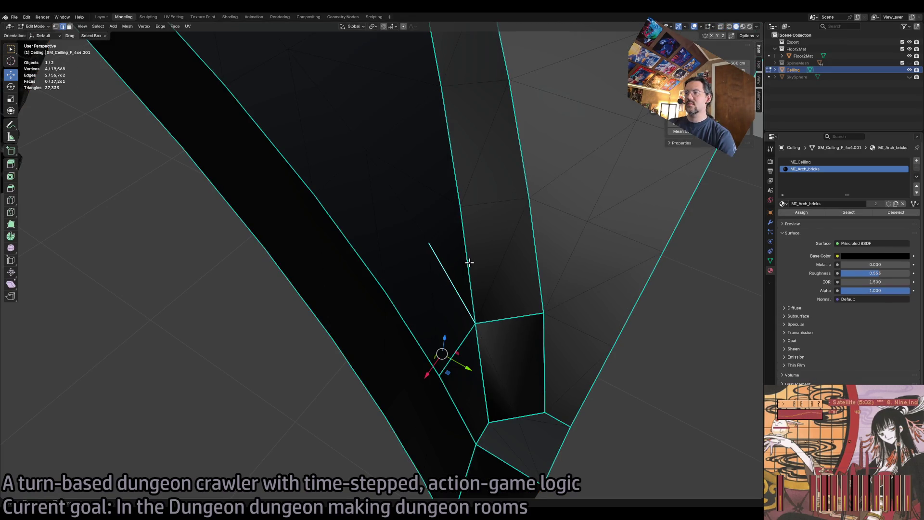
{"action": "left_click", "coordinate": [730, 26]}
{"action": "scroll", "coordinate": [490, 289], "scroll_direction": "down", "scroll_amount": 5}
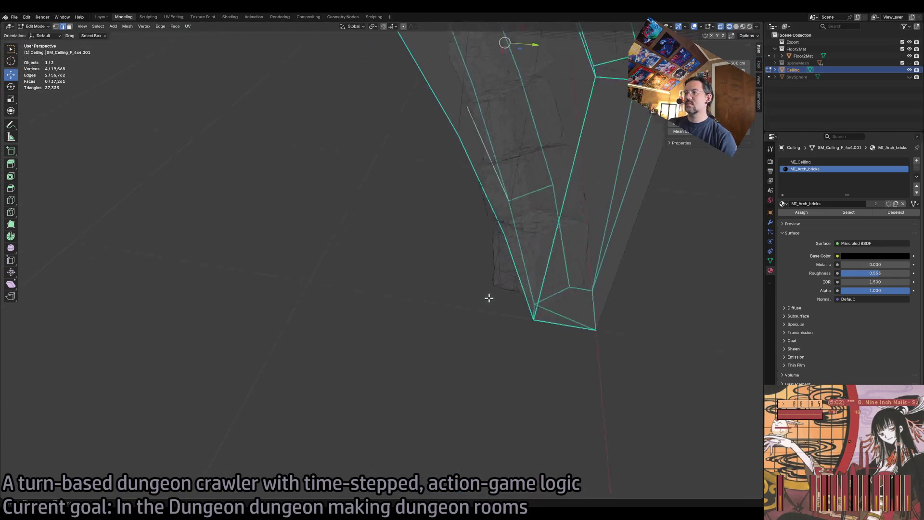
{"action": "left_click", "coordinate": [161, 27]}
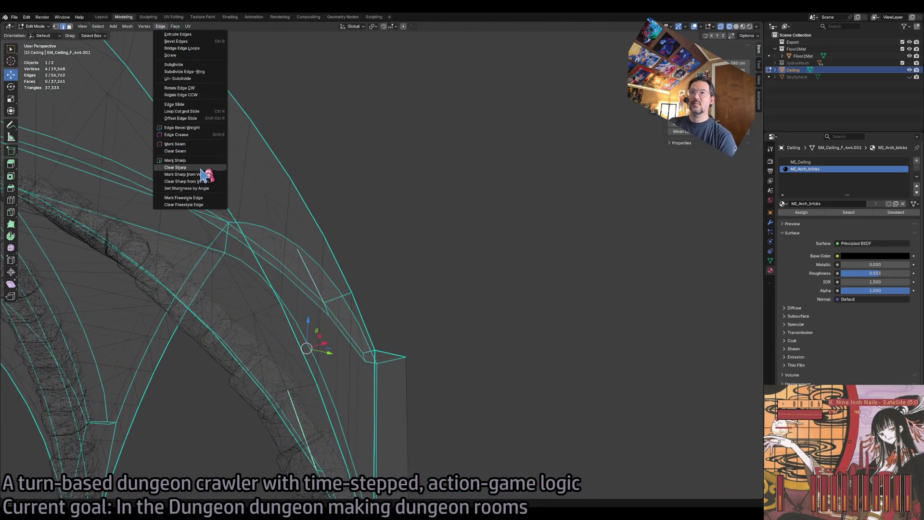
Clear Sharp from the selected rib edges and leave Edit Mode.
{"action": "left_click", "coordinate": [207, 173]}
{"action": "key", "text": "Tab"}
{"action": "scroll", "coordinate": [522, 337], "scroll_direction": "down", "scroll_amount": 6}
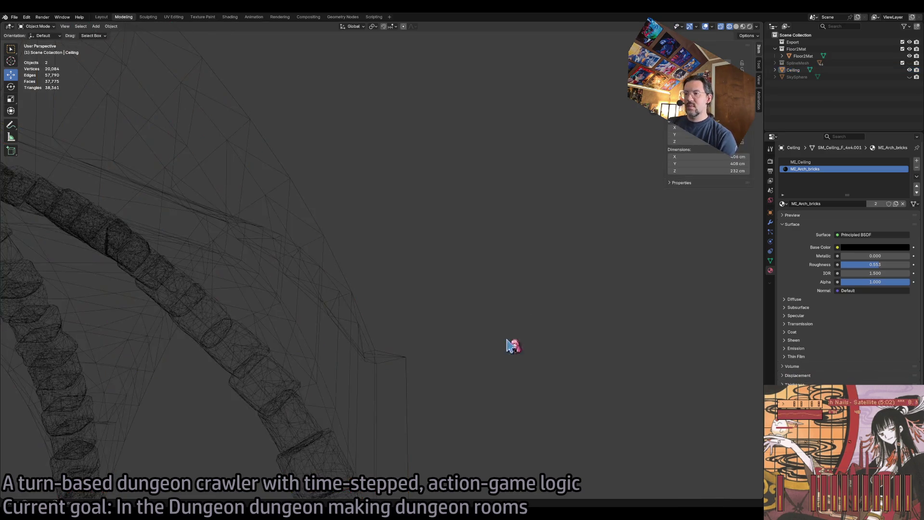
{"action": "scroll", "coordinate": [433, 347], "scroll_direction": "down", "scroll_amount": 5}
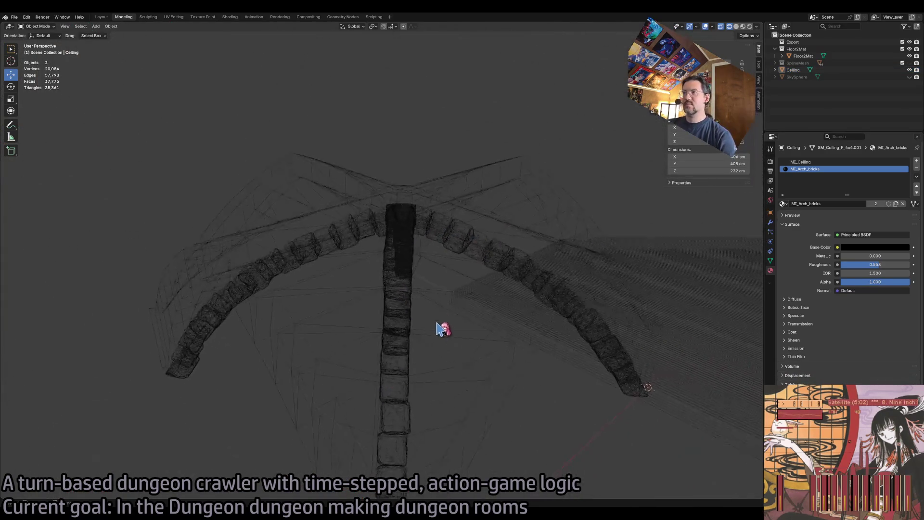
Select the whole Ceiling object and review the formats under File > Export.
{"action": "key", "text": "Tab"}
{"action": "key", "text": "Tab"}
{"action": "left_click", "coordinate": [410, 199]}
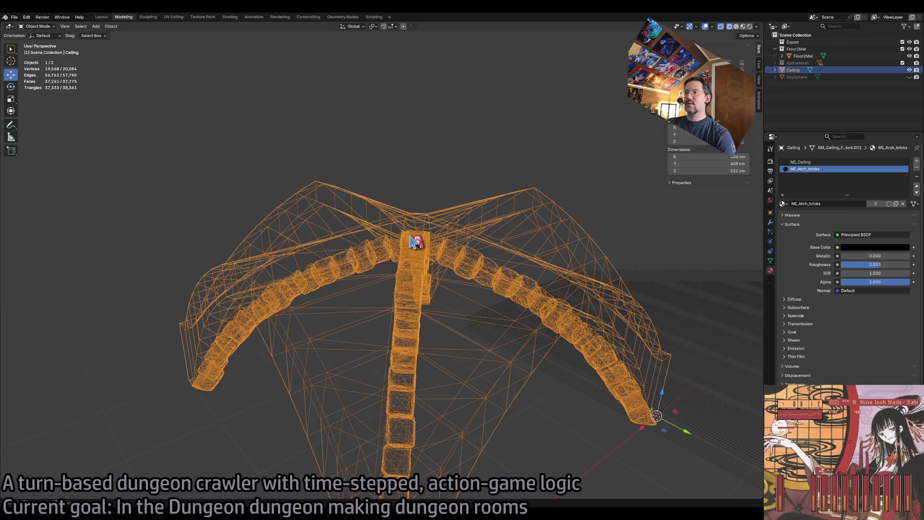
{"action": "left_click", "coordinate": [15, 17]}
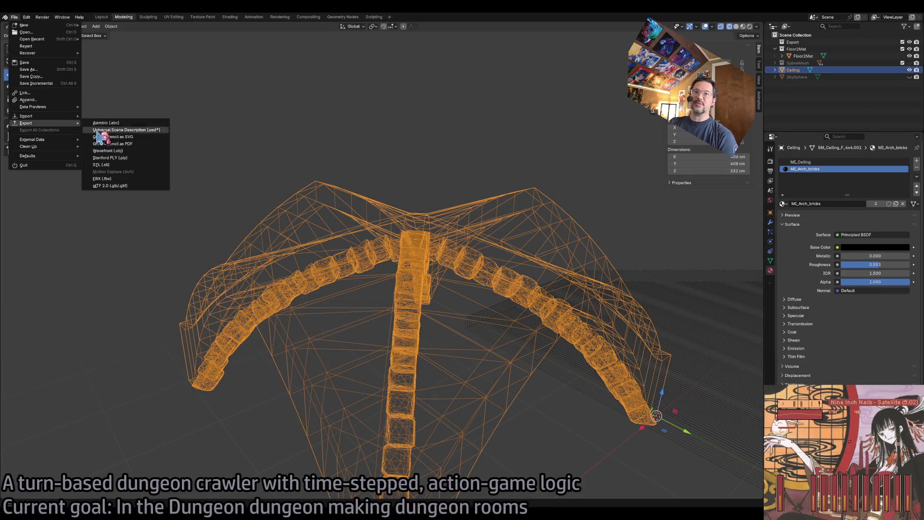
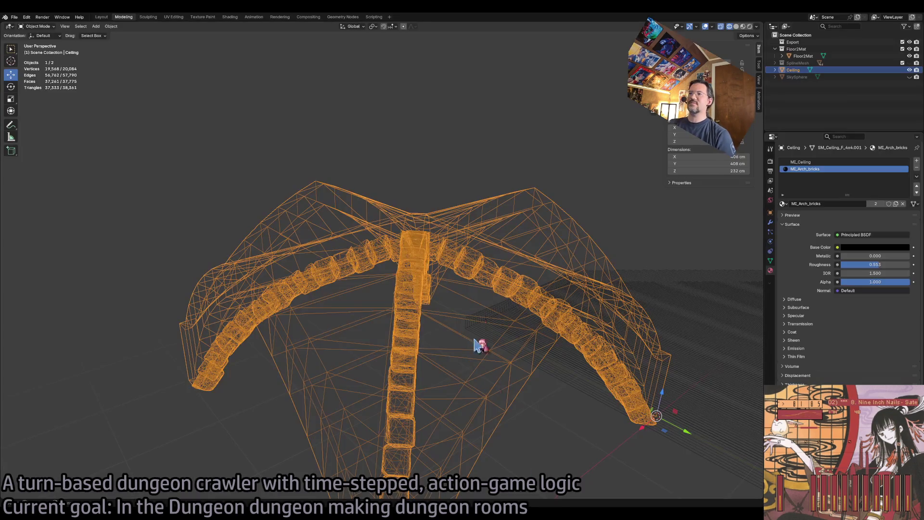
Edit the ceiling mesh in solid shading, select a central arch-rib edge, then switch to Unreal.
{"action": "left_click", "coordinate": [567, 189]}
{"action": "key", "text": "Tab"}
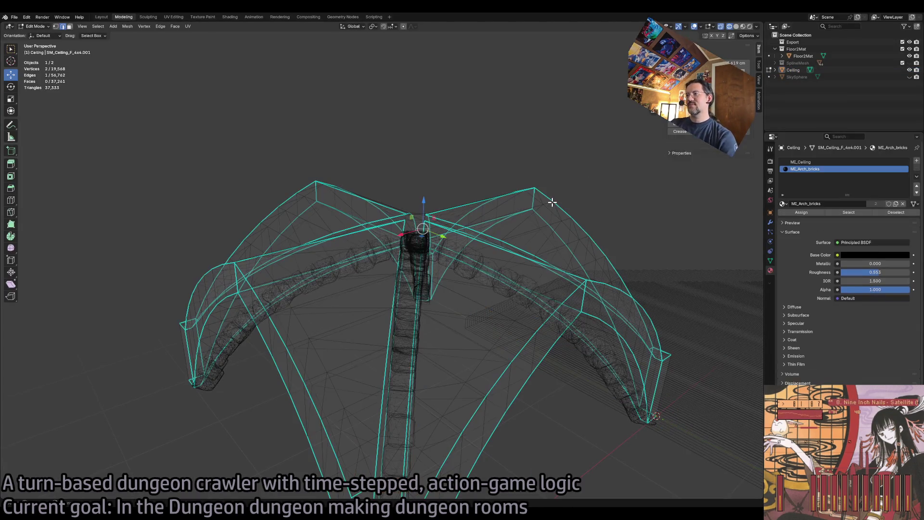
{"action": "left_click_drag", "start_coordinate": [531, 184], "coordinate": [632, 38]}
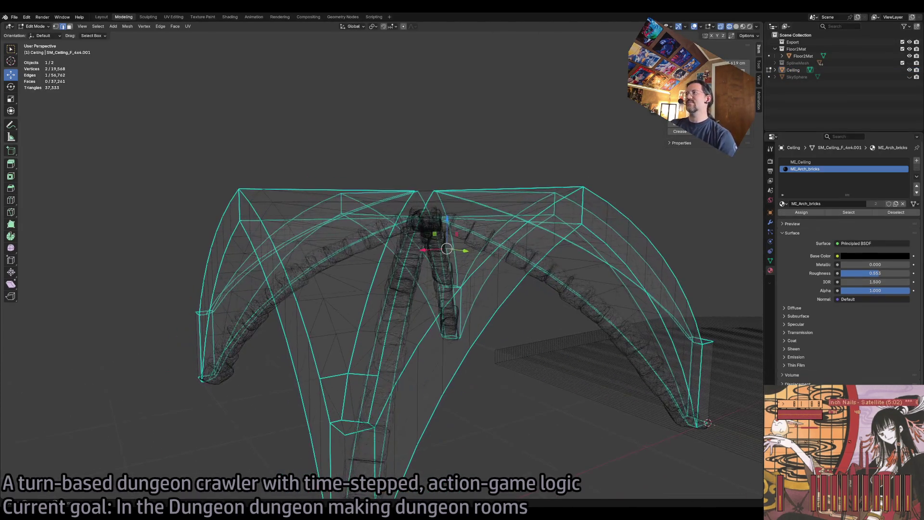
{"action": "left_click", "coordinate": [739, 27]}
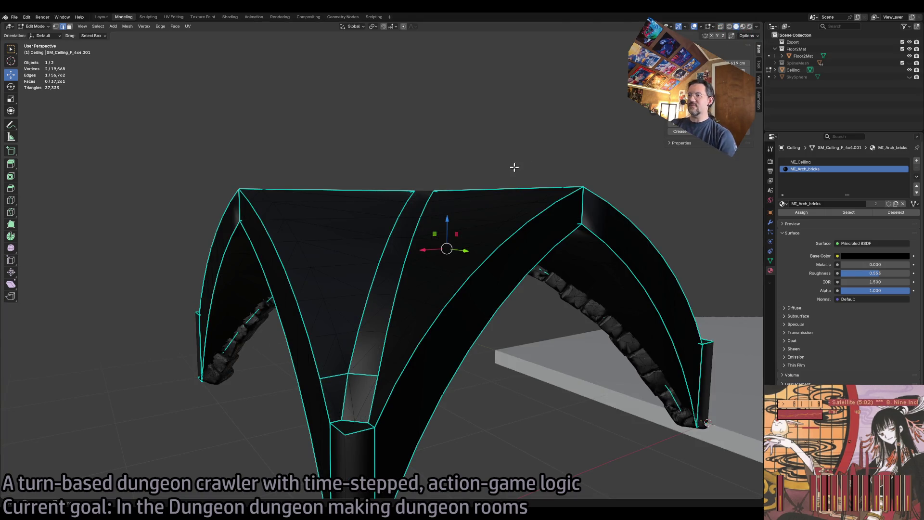
{"action": "scroll", "coordinate": [406, 274], "scroll_direction": "up", "scroll_amount": 6}
{"action": "left_click", "coordinate": [442, 286]}
{"action": "key", "text": "alt+Tab"}
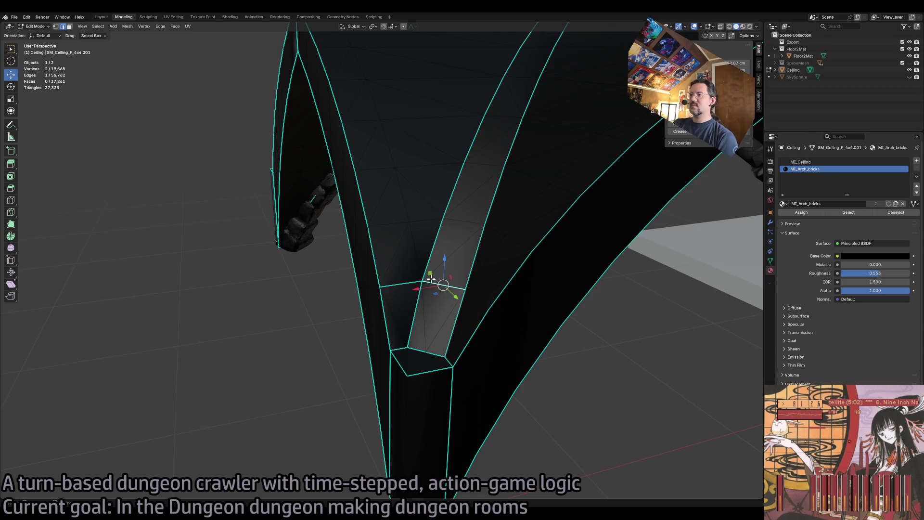
Back in Blender, select the neighbouring edge at the base of the arch rib.
{"action": "left_click", "coordinate": [402, 284]}
Mark the two edges where the central rib meets the vault as sharp.
{"action": "left_click", "coordinate": [448, 288], "text": "shift"}
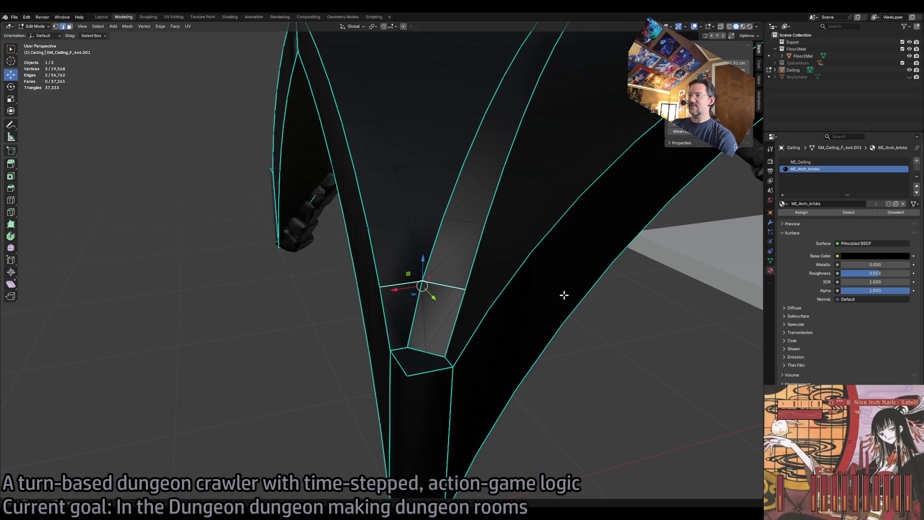
{"action": "left_click", "coordinate": [144, 26]}
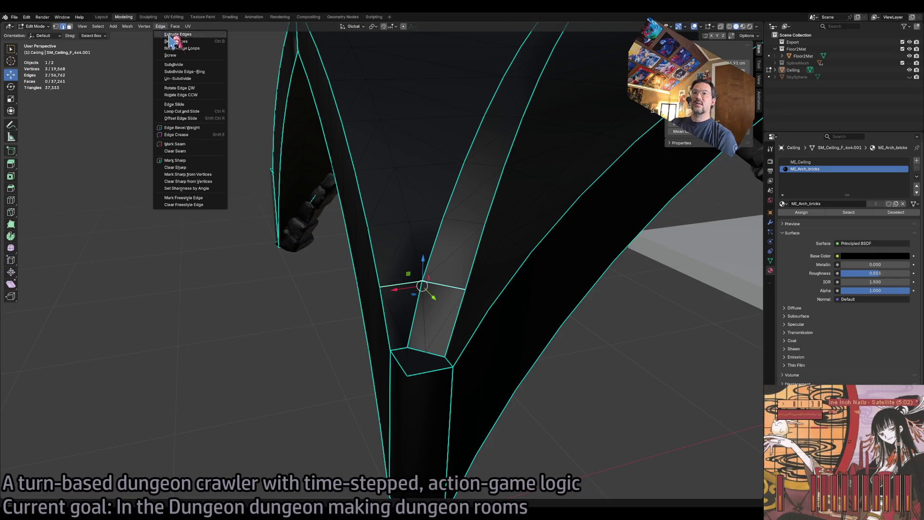
{"action": "left_click", "coordinate": [196, 175]}
{"action": "key", "text": "alt+a"}
{"action": "scroll", "coordinate": [577, 344], "scroll_direction": "up", "scroll_amount": 8}
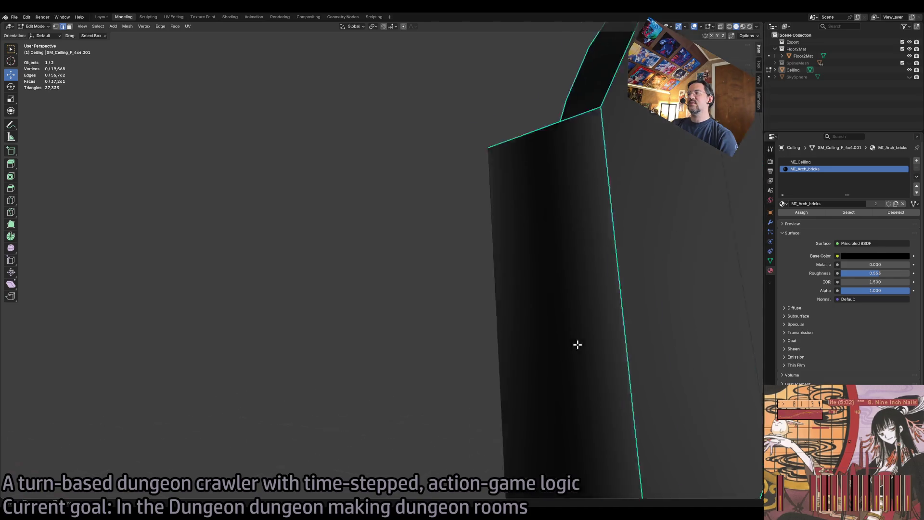
{"action": "scroll", "coordinate": [508, 284], "scroll_direction": "down", "scroll_amount": 10}
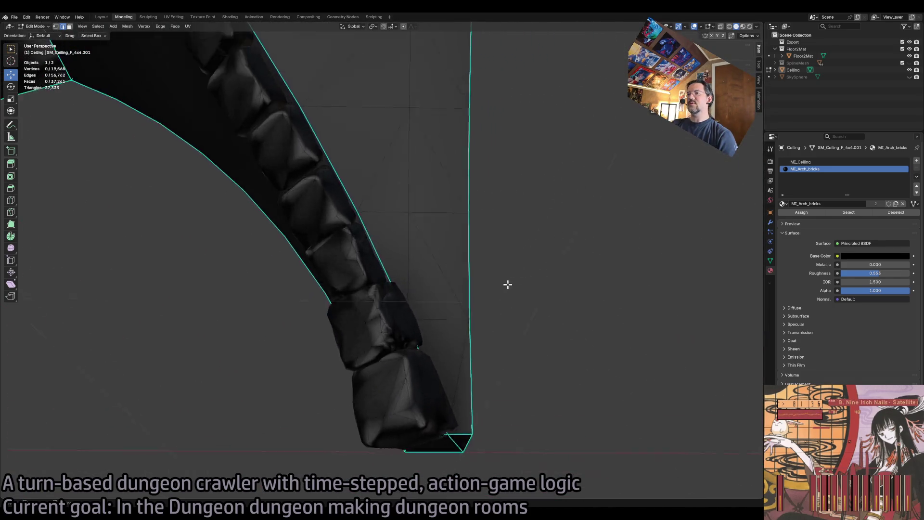
In wireframe view, select an arch-end edge and apply an Edge menu operation to it.
{"action": "left_click", "coordinate": [729, 26]}
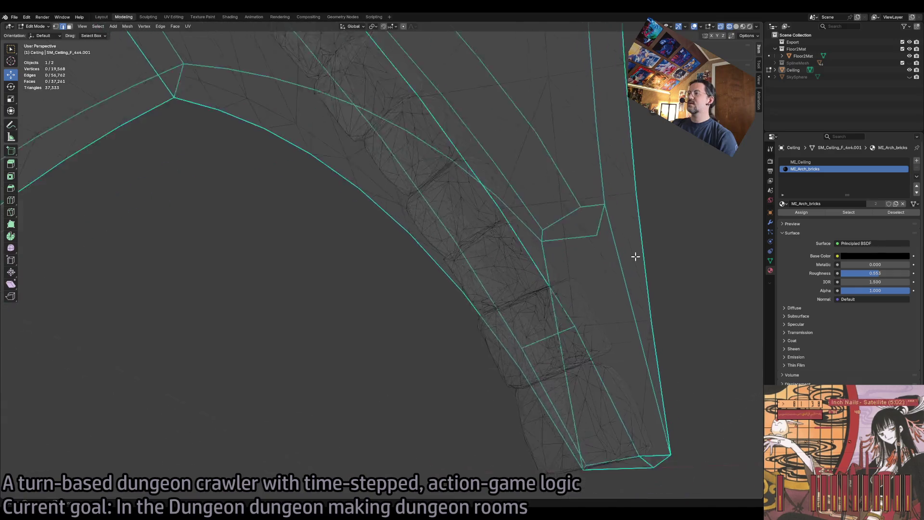
{"action": "scroll", "coordinate": [526, 295], "scroll_direction": "up", "scroll_amount": 3}
{"action": "left_click", "coordinate": [530, 290]}
{"action": "scroll", "coordinate": [487, 326], "scroll_direction": "up", "scroll_amount": 6}
{"action": "scroll", "coordinate": [488, 327], "scroll_direction": "down", "scroll_amount": 5}
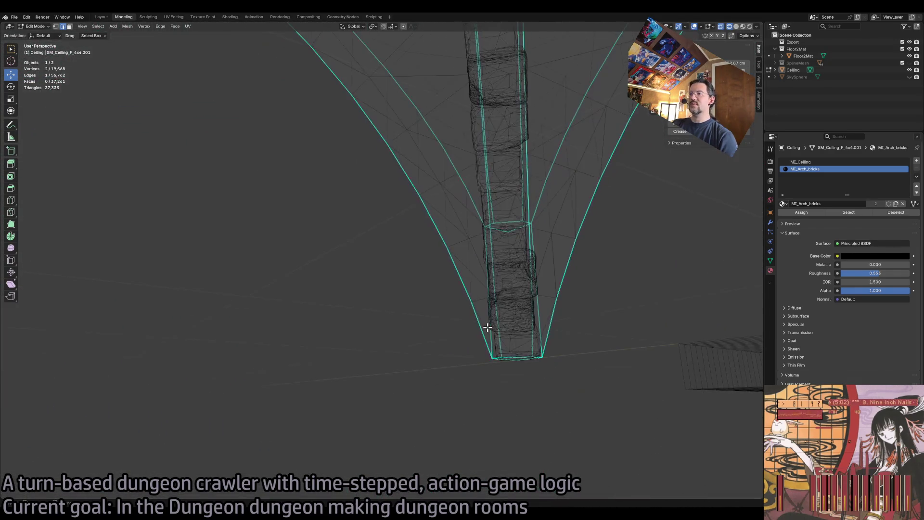
{"action": "scroll", "coordinate": [487, 327], "scroll_direction": "up", "scroll_amount": 3}
{"action": "scroll", "coordinate": [486, 326], "scroll_direction": "down", "scroll_amount": 4}
{"action": "scroll", "coordinate": [478, 324], "scroll_direction": "up", "scroll_amount": 8}
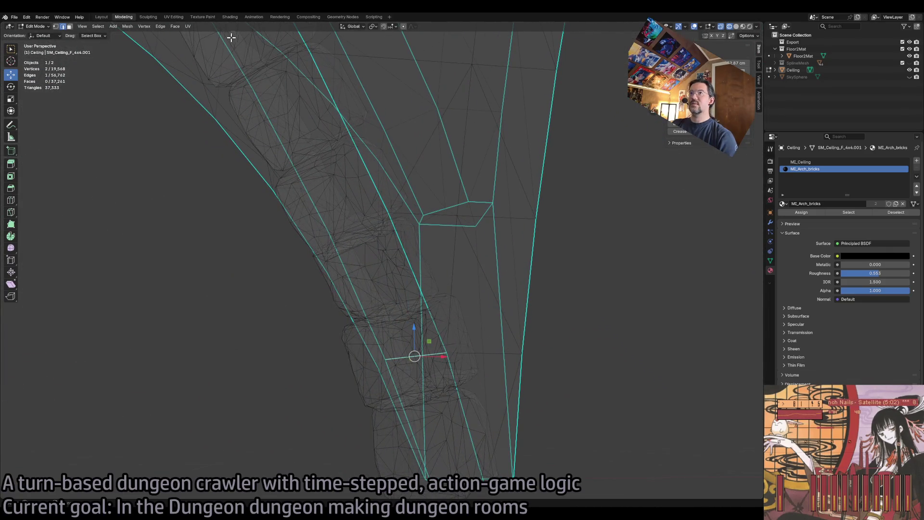
{"action": "left_click", "coordinate": [161, 27]}
{"action": "left_click", "coordinate": [199, 169]}
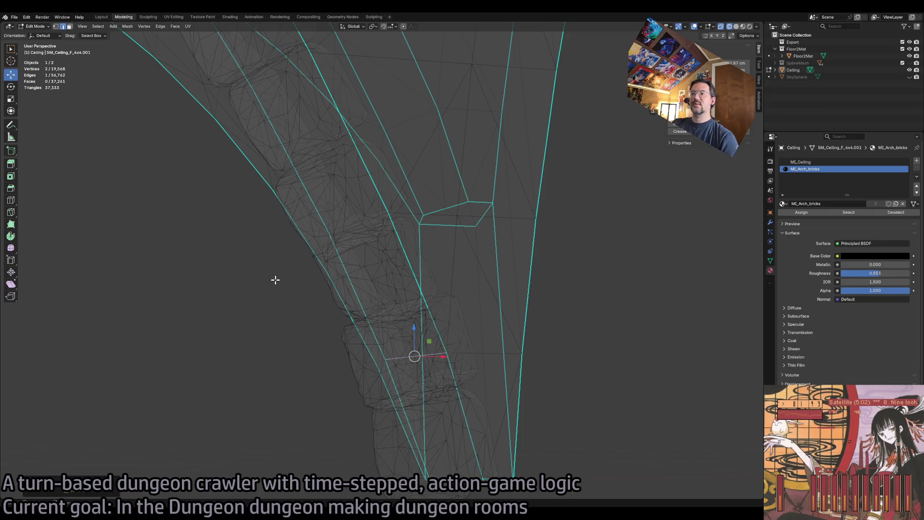
Return to solid shading and orbit out to view the whole arch and vault.
{"action": "scroll", "coordinate": [458, 200], "scroll_direction": "up", "scroll_amount": 5}
{"action": "key", "text": "shift+z"}
{"action": "scroll", "coordinate": [573, 158], "scroll_direction": "down", "scroll_amount": 4}
{"action": "mouse_move", "coordinate": [540, 190]}
{"action": "left_mouse_down"}
{"action": "mouse_move", "coordinate": [345, 109]}
{"action": "mouse_move", "coordinate": [345, 117]}
{"action": "left_mouse_up"}
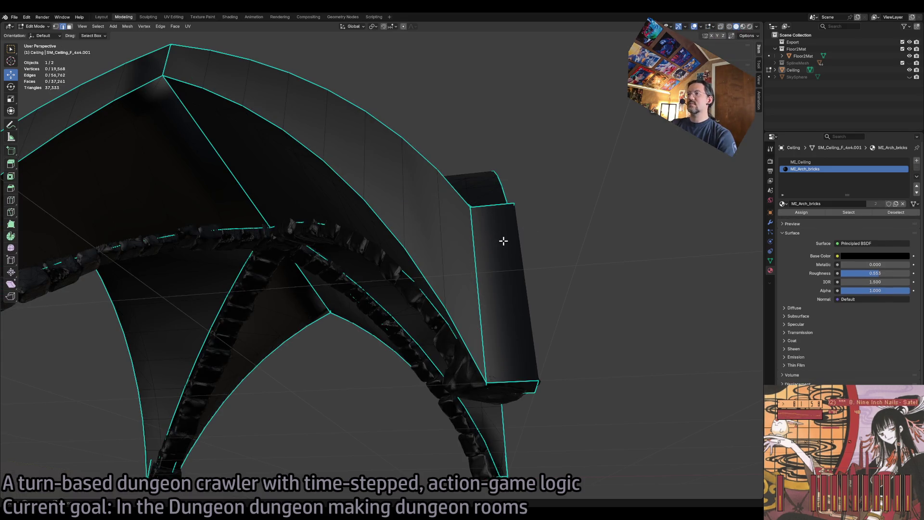
Select all faces using the MI_Ceiling material and flip their normals.
{"action": "left_click", "coordinate": [69, 26]}
{"action": "left_click", "coordinate": [345, 161]}
{"action": "key", "text": "a"}
{"action": "left_click", "coordinate": [396, 165]}
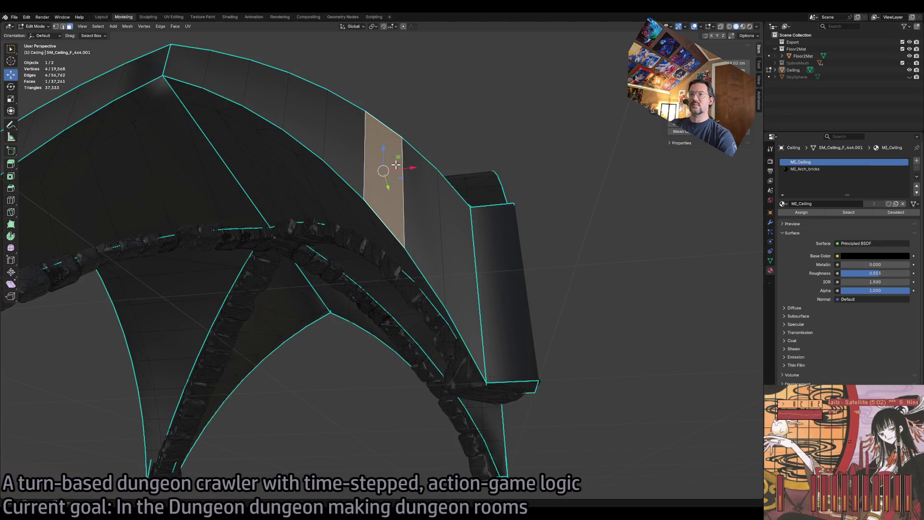
{"action": "left_click", "coordinate": [862, 214]}
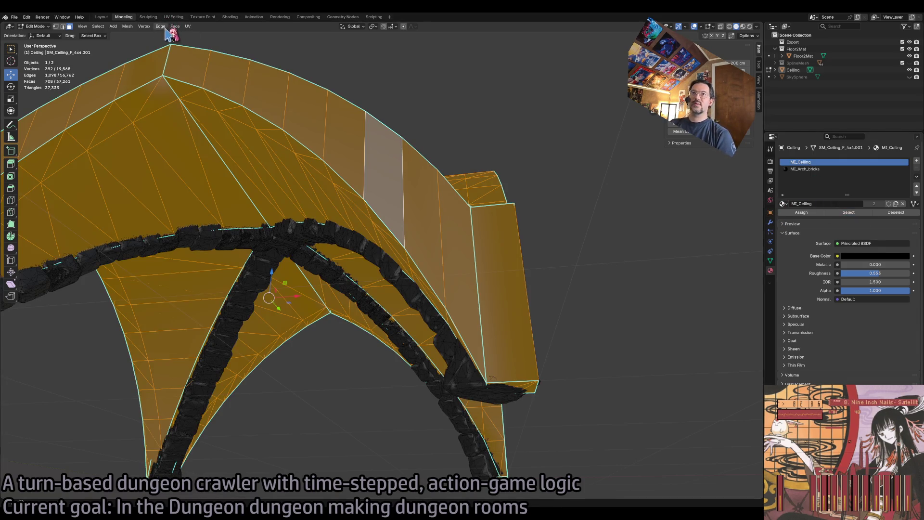
{"action": "left_click", "coordinate": [128, 26]}
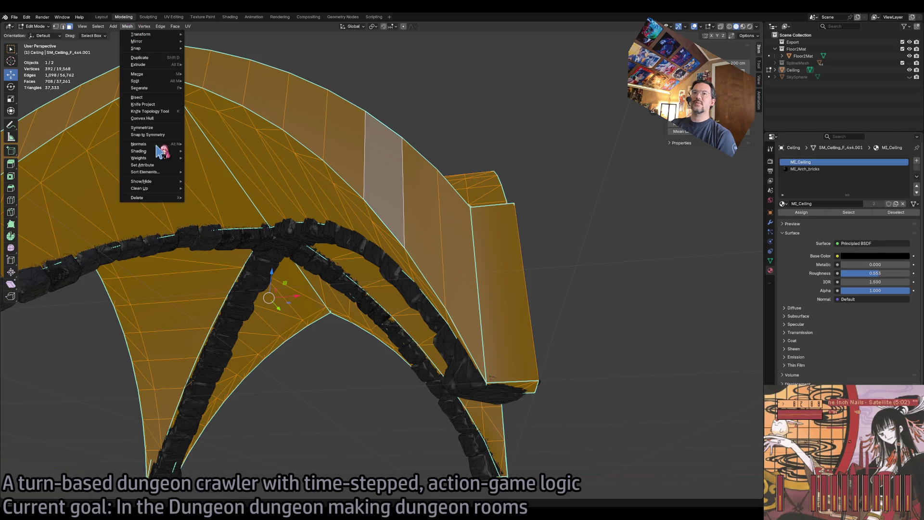
{"action": "mouse_move", "coordinate": [158, 144]}
{"action": "left_click", "coordinate": [233, 146]}
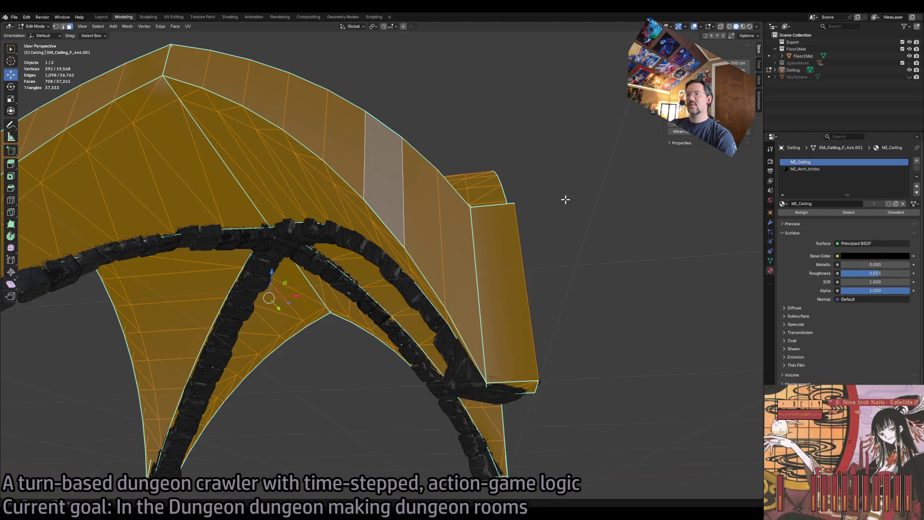
{"action": "key", "text": "alt+a"}
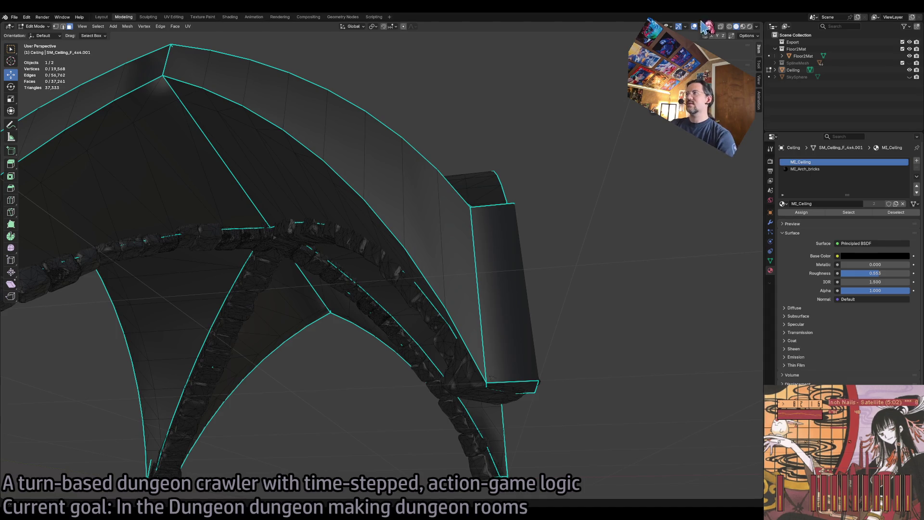
{"action": "left_click_drag", "start_coordinate": [574, 200], "coordinate": [579, 198]}
Inspect the ceiling's outer vault surface, toggling between Edit and Object Mode.
{"action": "key", "text": "Tab"}
{"action": "left_click", "coordinate": [495, 263]}
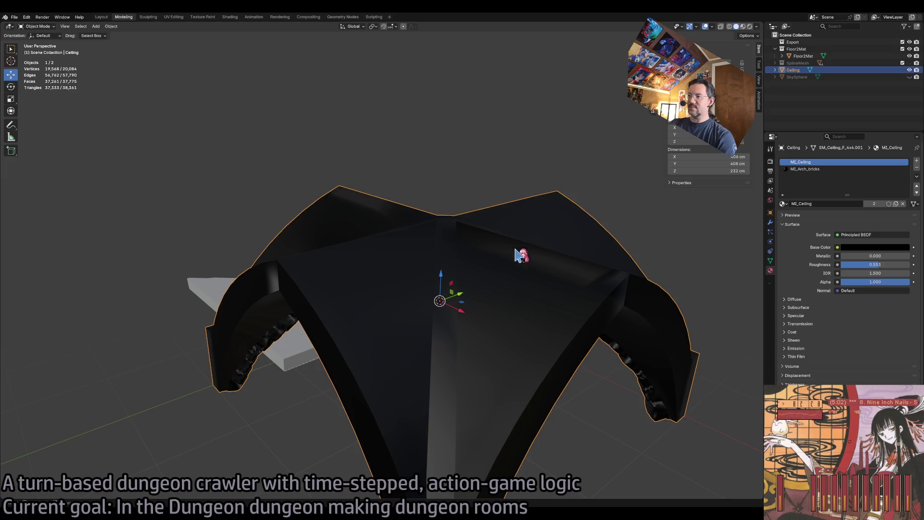
{"action": "key", "text": "Tab"}
{"action": "scroll", "coordinate": [615, 208], "scroll_direction": "up", "scroll_amount": 8}
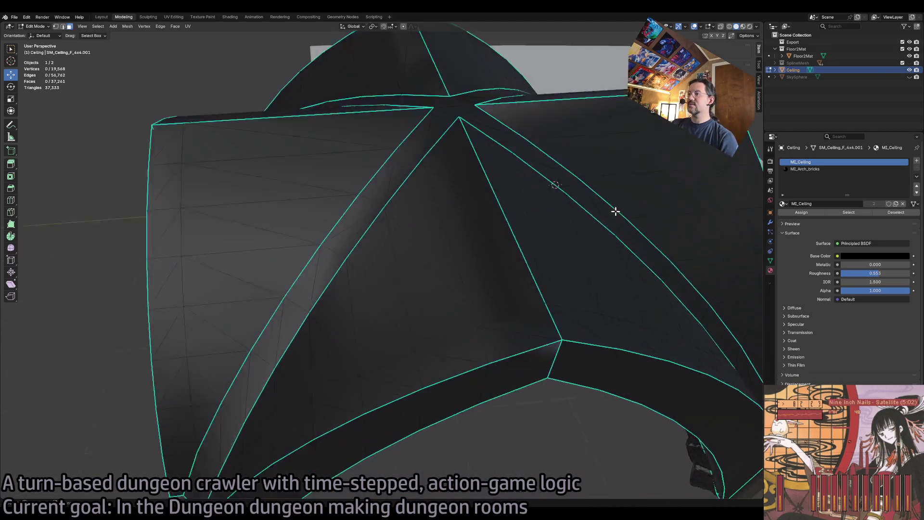
{"action": "left_click_drag", "start_coordinate": [616, 210], "coordinate": [613, 218]}
{"action": "key", "text": "Tab"}
{"action": "key", "text": "Tab"}
{"action": "key", "text": "Tab"}
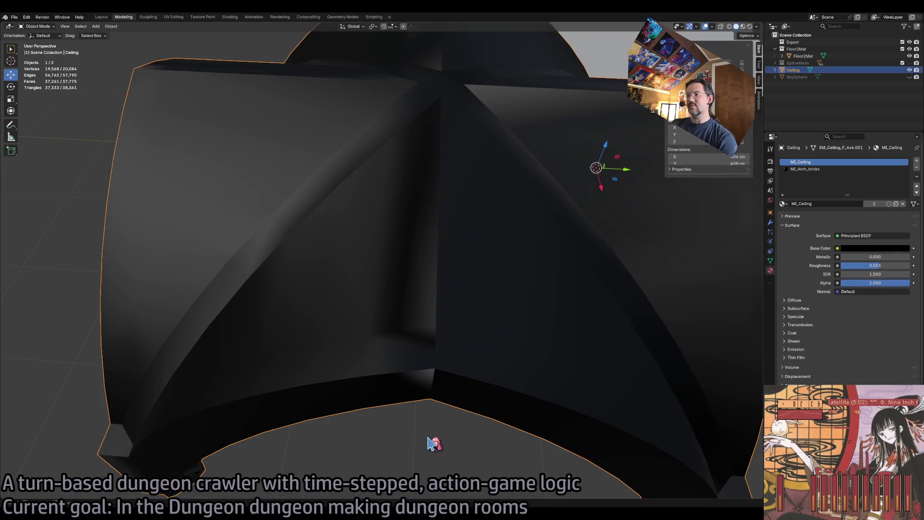
{"action": "scroll", "coordinate": [470, 435], "scroll_direction": "down", "scroll_amount": 5}
{"action": "mouse_move", "coordinate": [410, 278]}
{"action": "left_mouse_down"}
{"action": "mouse_move", "coordinate": [392, 283]}
{"action": "mouse_move", "coordinate": [438, 279]}
{"action": "left_mouse_up"}
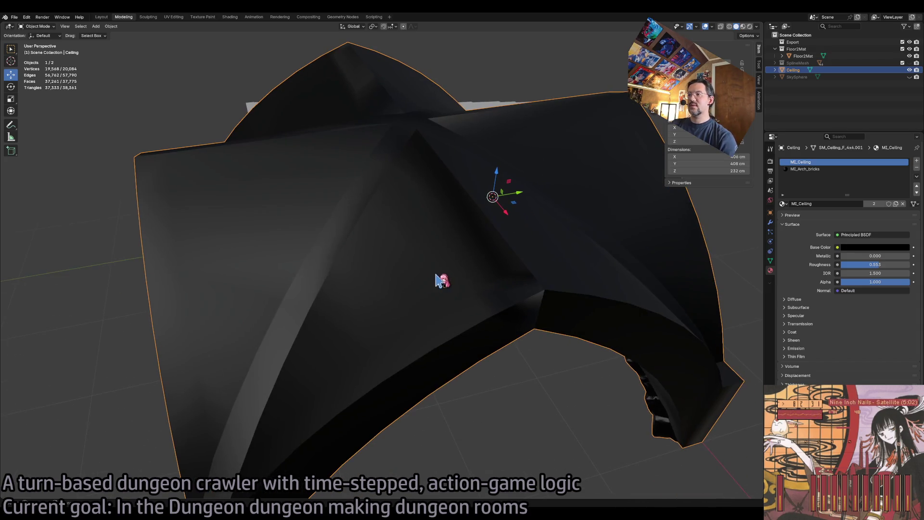
{"action": "key", "text": "Tab"}
Return to Object Mode and export the updated ceiling mesh.
{"action": "scroll", "coordinate": [467, 275], "scroll_direction": "up", "scroll_amount": 3}
{"action": "key", "text": "Tab"}
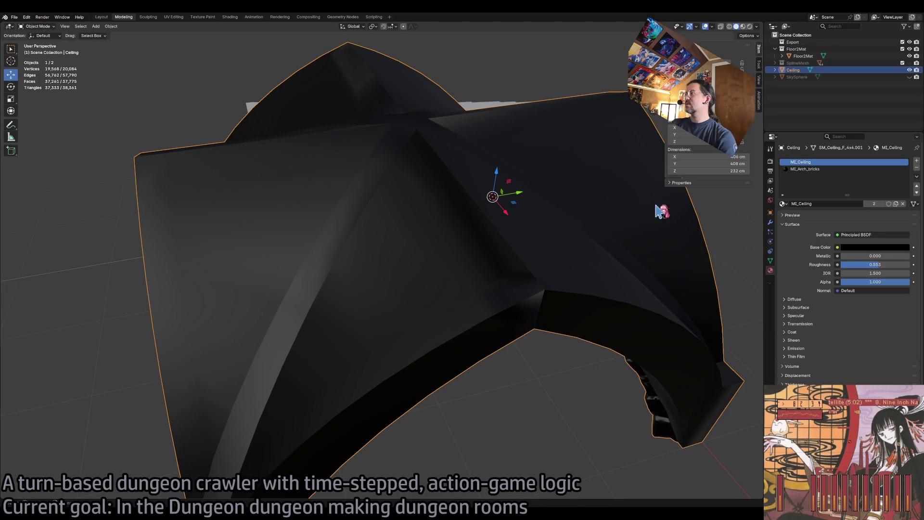
{"action": "left_click", "coordinate": [18, 15]}
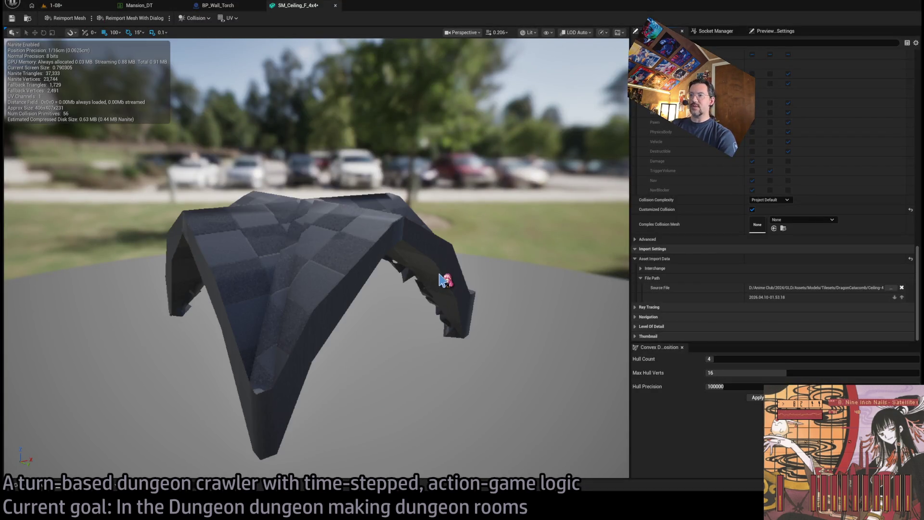
Open SM_Ceiling_F_4x4_with_hole_B for reference, then return to the SM_Ceiling_F_4x4 tab.
{"action": "mouse_move", "coordinate": [442, 280]}
{"action": "left_mouse_down"}
{"action": "mouse_move", "coordinate": [462, 280]}
{"action": "mouse_move", "coordinate": [442, 279]}
{"action": "mouse_move", "coordinate": [442, 231]}
{"action": "mouse_move", "coordinate": [446, 279]}
{"action": "mouse_move", "coordinate": [445, 260]}
{"action": "mouse_move", "coordinate": [433, 303]}
{"action": "left_mouse_up"}
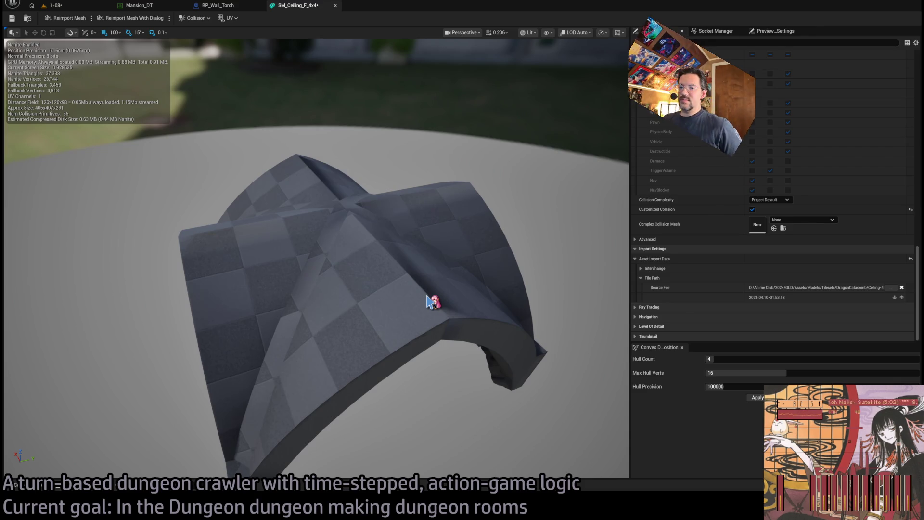
{"action": "left_click", "coordinate": [48, 489]}
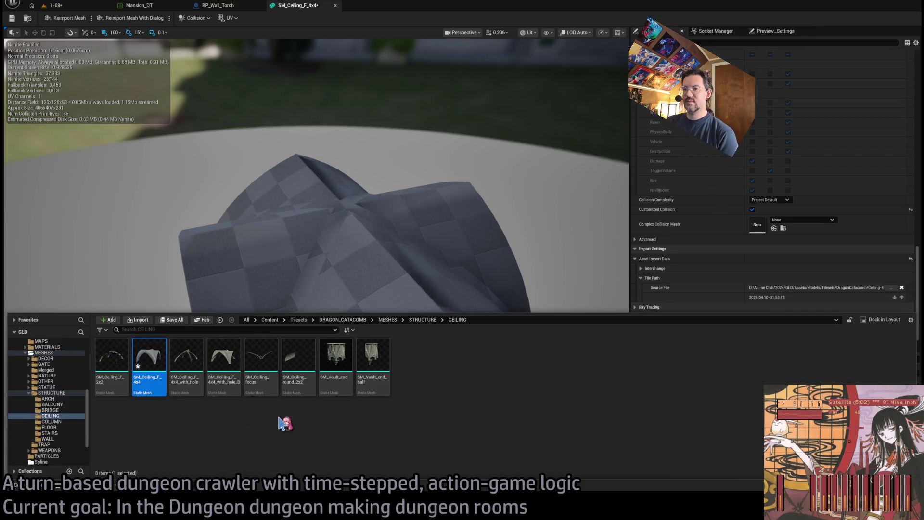
{"action": "left_click", "coordinate": [231, 366]}
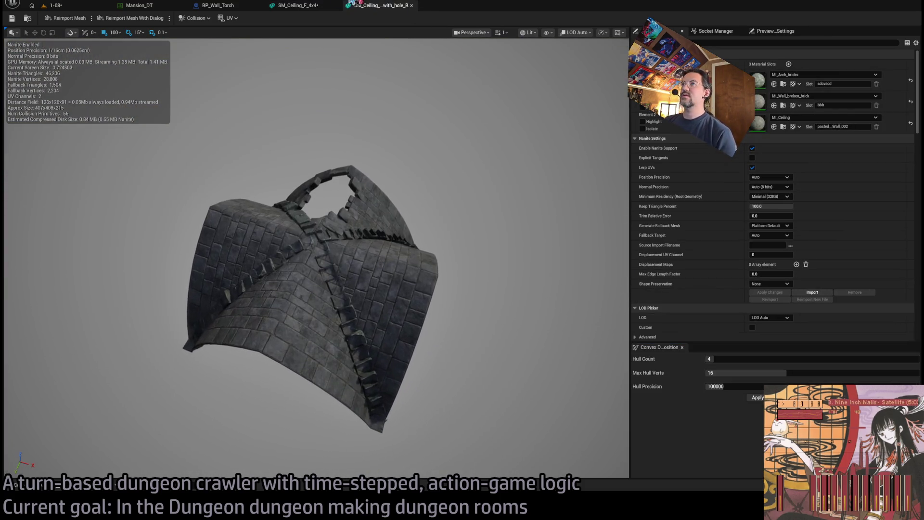
{"action": "left_click", "coordinate": [296, 5]}
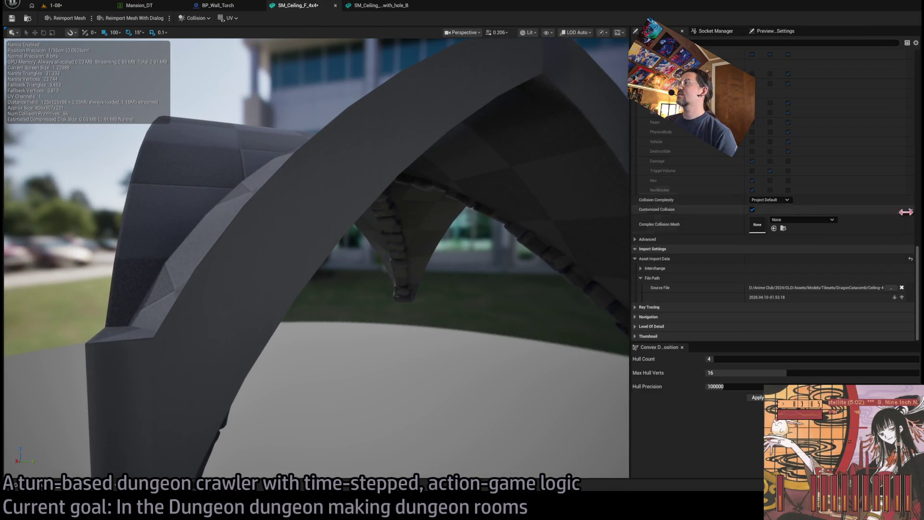
{"action": "left_click_drag", "start_coordinate": [920, 282], "coordinate": [824, 77]}
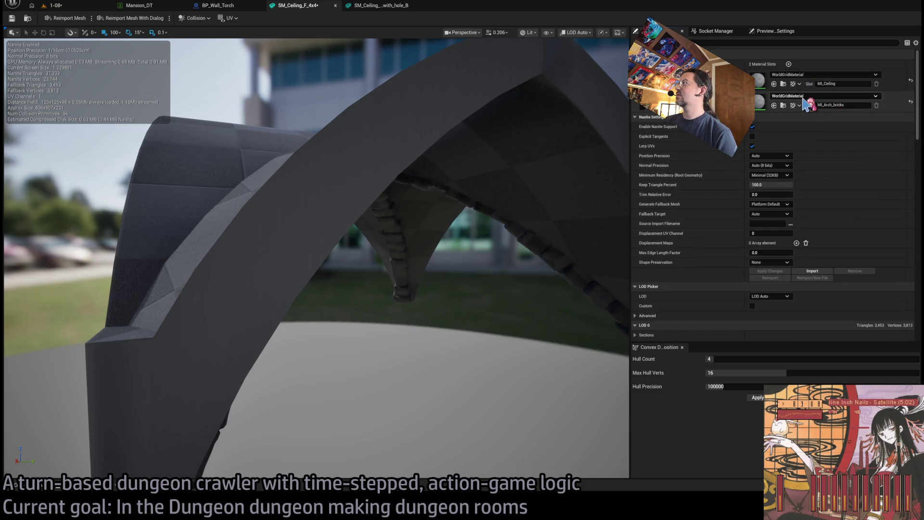
Assign MI_Arch_bricks to material slot 2 and compare against the holed ceiling mesh.
{"action": "key", "text": "ctrl+v"}
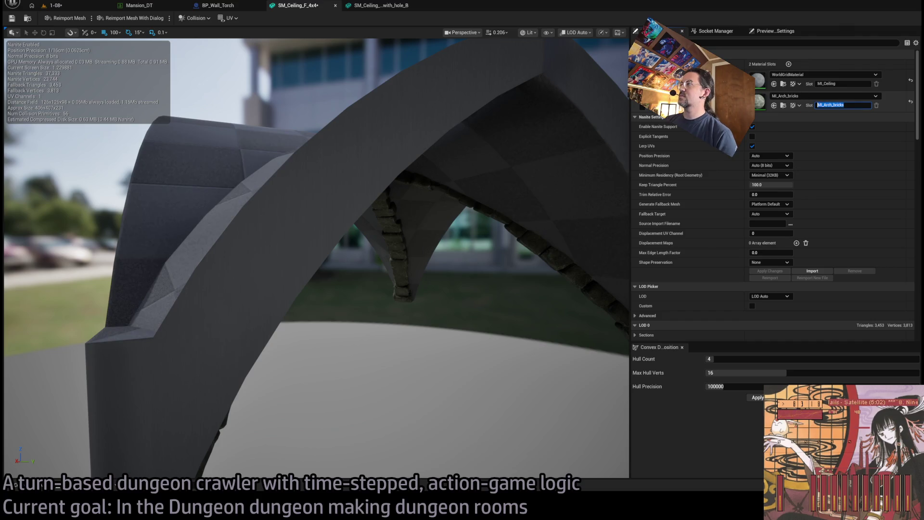
{"action": "left_click_drag", "start_coordinate": [312, 241], "coordinate": [296, 145]}
{"action": "left_click", "coordinate": [380, 5]}
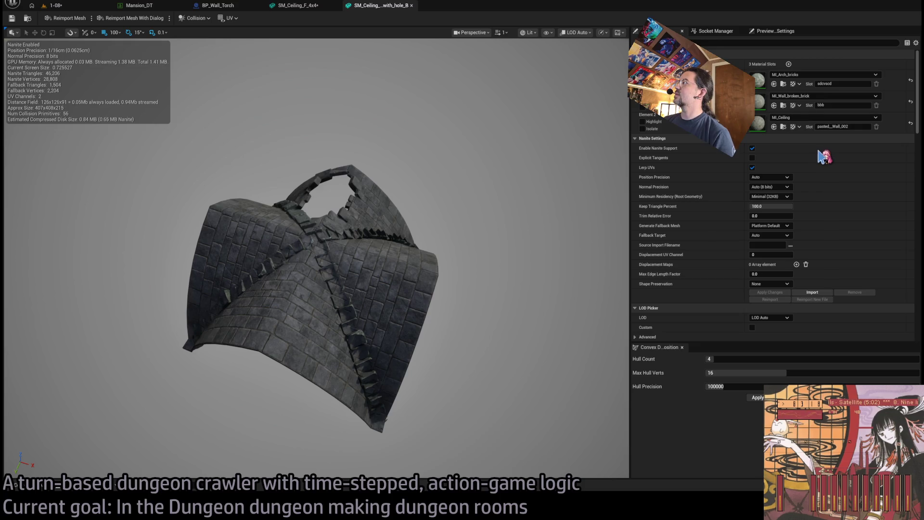
{"action": "left_click", "coordinate": [308, 6]}
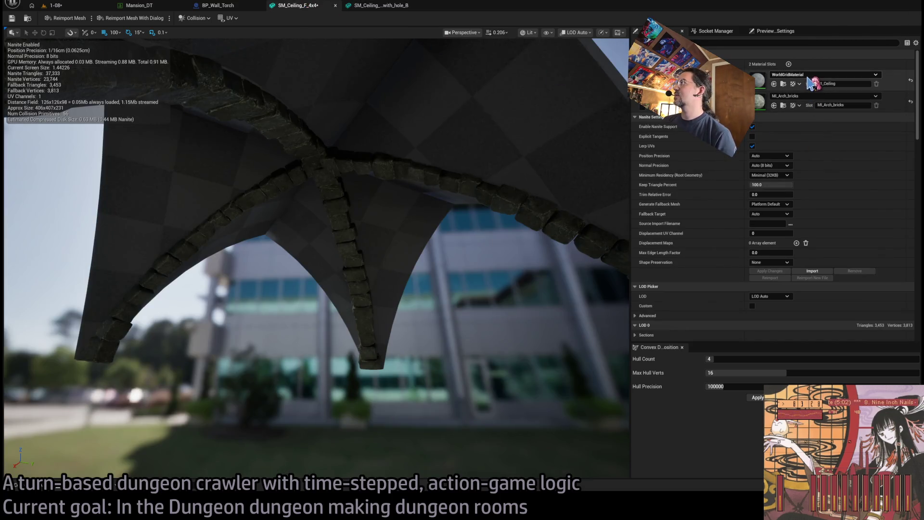
{"action": "mouse_move", "coordinate": [532, 182]}
{"action": "left_mouse_down"}
{"action": "mouse_move", "coordinate": [481, 260]}
{"action": "mouse_move", "coordinate": [433, 298]}
{"action": "mouse_move", "coordinate": [375, 255]}
{"action": "mouse_move", "coordinate": [531, 172]}
{"action": "left_mouse_up"}
Save SM_Ceiling_F_4x4 and return to the 1-08 level.
{"action": "left_click", "coordinate": [12, 20]}
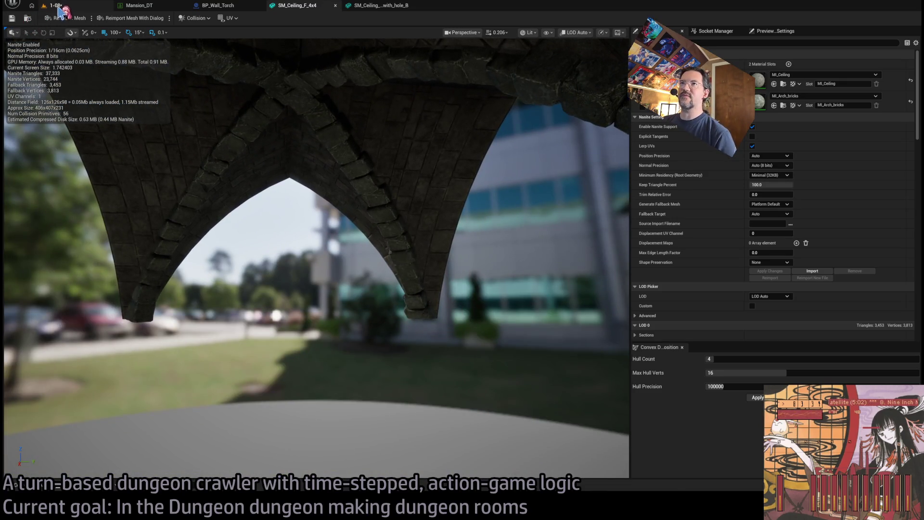
{"action": "left_click", "coordinate": [55, 5]}
{"action": "left_click_drag", "start_coordinate": [319, 159], "coordinate": [302, 168]}
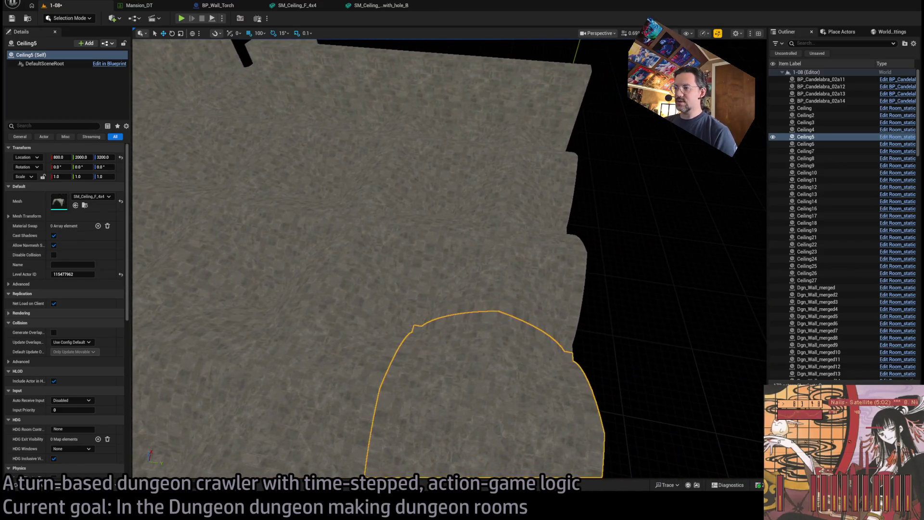
{"action": "left_click_drag", "start_coordinate": [302, 167], "coordinate": [279, 179]}
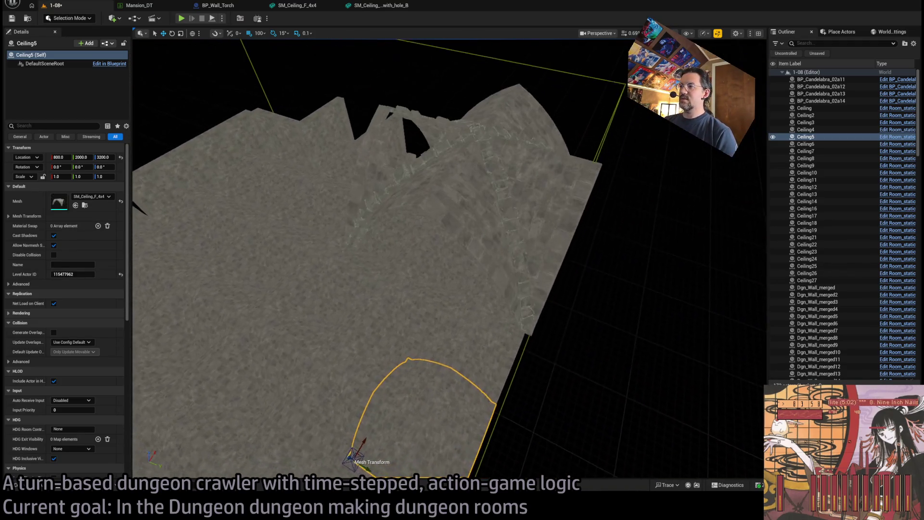
{"action": "key", "text": "Escape"}
{"action": "mouse_move", "coordinate": [484, 124]}
{"action": "left_mouse_down"}
{"action": "mouse_move", "coordinate": [471, 202]}
{"action": "mouse_move", "coordinate": [521, 181]}
{"action": "left_mouse_up"}
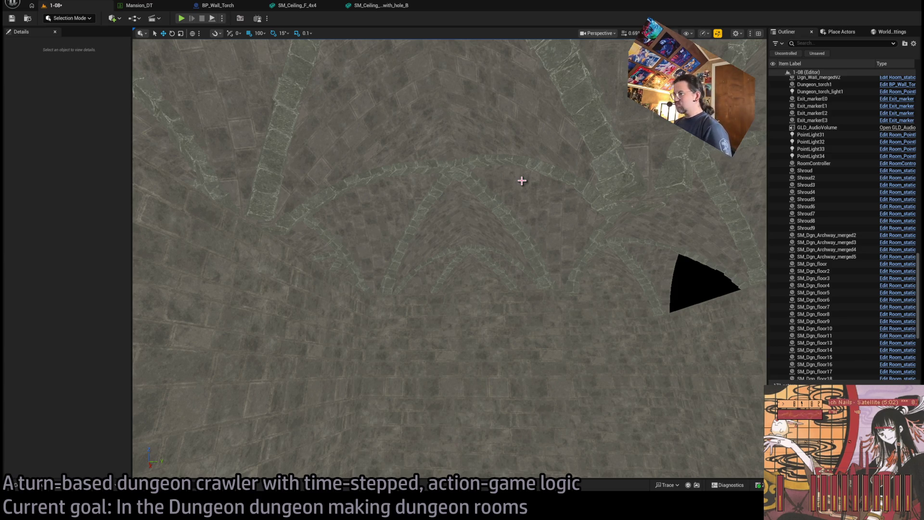
{"action": "mouse_move", "coordinate": [522, 182]}
{"action": "left_mouse_down"}
{"action": "mouse_move", "coordinate": [522, 236]}
{"action": "mouse_move", "coordinate": [487, 232]}
{"action": "left_mouse_up"}
Select and nudge wall panels near the arches, including Dgn_Wall_merged34 and Dgn_Wall_merged75.
{"action": "left_click", "coordinate": [251, 271]}
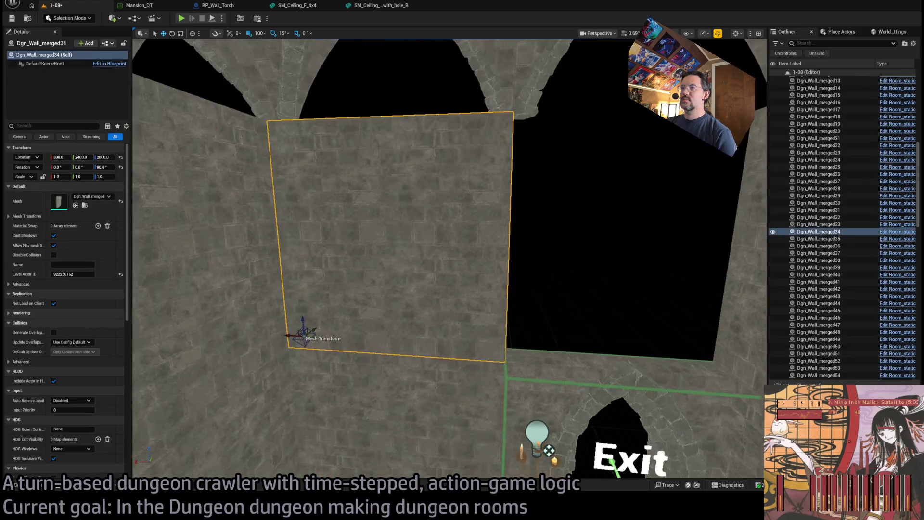
{"action": "mouse_move", "coordinate": [346, 319]}
{"action": "left_mouse_down"}
{"action": "mouse_move", "coordinate": [473, 332]}
{"action": "mouse_move", "coordinate": [323, 308]}
{"action": "mouse_move", "coordinate": [283, 269]}
{"action": "mouse_move", "coordinate": [304, 327]}
{"action": "mouse_move", "coordinate": [270, 260]}
{"action": "mouse_move", "coordinate": [361, 270]}
{"action": "left_mouse_up"}
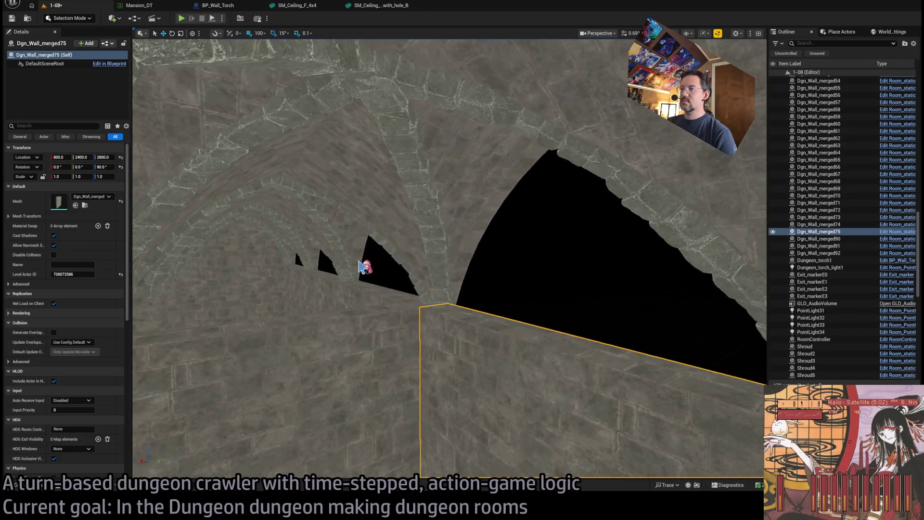
{"action": "left_click", "coordinate": [360, 272]}
{"action": "mouse_move", "coordinate": [341, 304]}
{"action": "left_mouse_down"}
{"action": "mouse_move", "coordinate": [186, 319]}
{"action": "mouse_move", "coordinate": [324, 305]}
{"action": "mouse_move", "coordinate": [414, 404]}
{"action": "mouse_move", "coordinate": [538, 346]}
{"action": "mouse_move", "coordinate": [433, 327]}
{"action": "left_mouse_up"}
{"action": "left_click", "coordinate": [366, 356]}
{"action": "scroll", "coordinate": [433, 327], "scroll_direction": "down", "scroll_amount": 5}
Duplicate the wall panel below the arch up to Z 3200 and browse the WALL meshes.
{"action": "left_click", "coordinate": [313, 385]}
{"action": "mouse_move", "coordinate": [313, 385]}
{"action": "left_mouse_down"}
{"action": "mouse_move", "coordinate": [298, 396]}
{"action": "mouse_move", "coordinate": [379, 391]}
{"action": "left_mouse_up"}
{"action": "left_click_drag", "start_coordinate": [341, 427], "coordinate": [350, 218], "text": "alt"}
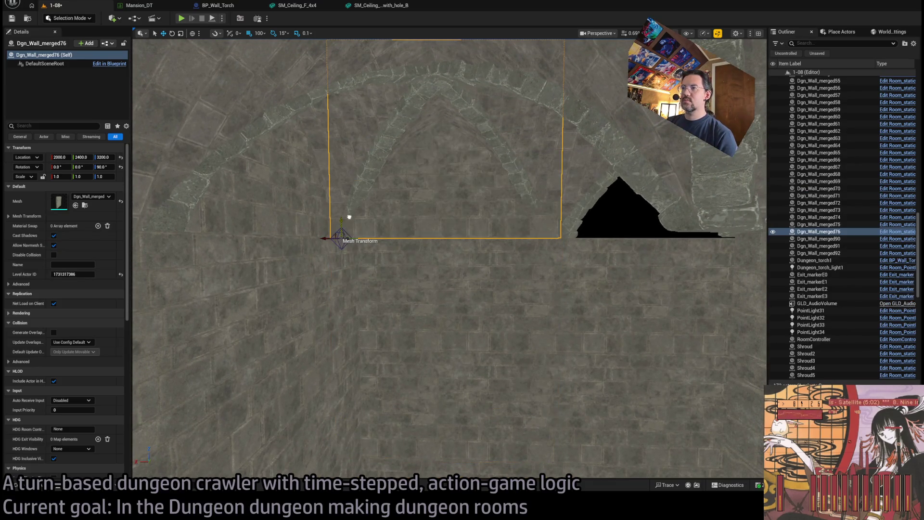
{"action": "left_click", "coordinate": [42, 490]}
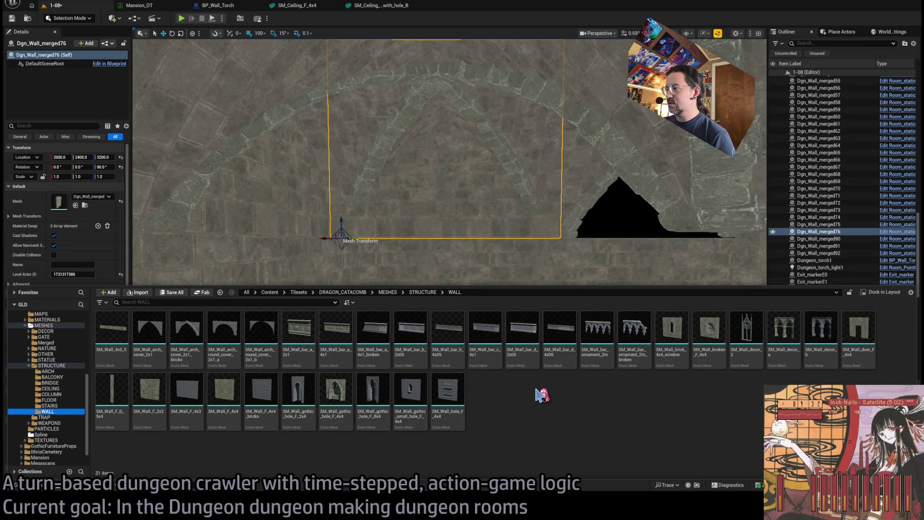
Replace the copy's mesh with SM_Wall_bar_d_4x05, rotated 180° at Z 3300.
{"action": "mouse_move", "coordinate": [561, 341]}
{"action": "left_mouse_down"}
{"action": "mouse_move", "coordinate": [499, 413]}
{"action": "mouse_move", "coordinate": [289, 269]}
{"action": "mouse_move", "coordinate": [77, 209]}
{"action": "left_mouse_up"}
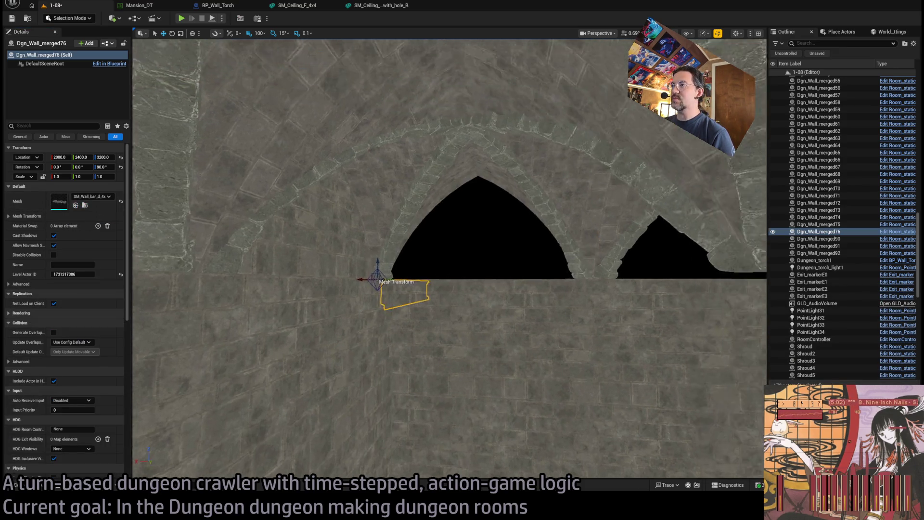
{"action": "mouse_move", "coordinate": [383, 249]}
{"action": "left_mouse_down"}
{"action": "mouse_move", "coordinate": [388, 297]}
{"action": "mouse_move", "coordinate": [403, 302]}
{"action": "mouse_move", "coordinate": [371, 192]}
{"action": "mouse_move", "coordinate": [329, 190]}
{"action": "mouse_move", "coordinate": [366, 173]}
{"action": "mouse_move", "coordinate": [356, 135]}
{"action": "left_mouse_up"}
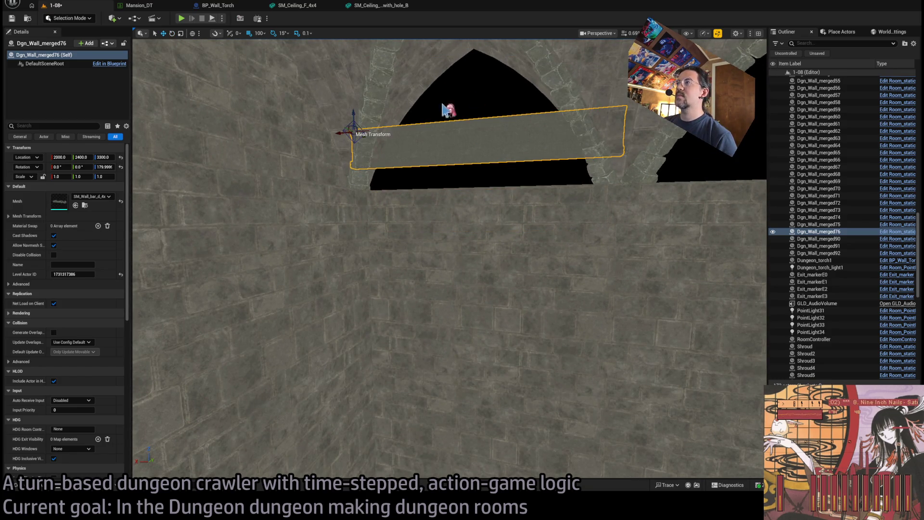
{"action": "scroll", "coordinate": [357, 134], "scroll_direction": "up", "scroll_amount": 3}
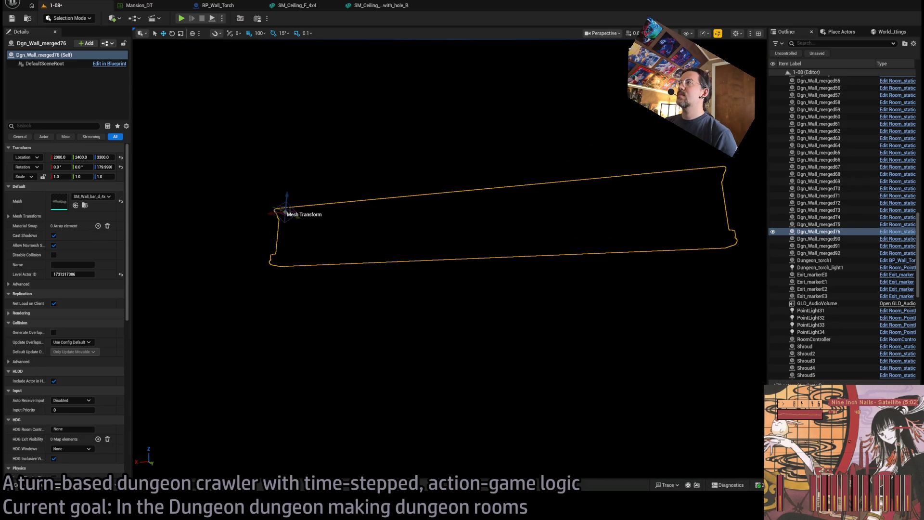
{"action": "mouse_move", "coordinate": [447, 260]}
{"action": "left_mouse_down"}
{"action": "mouse_move", "coordinate": [447, 289]}
{"action": "mouse_move", "coordinate": [416, 243]}
{"action": "mouse_move", "coordinate": [414, 217]}
{"action": "mouse_move", "coordinate": [433, 241]}
{"action": "mouse_move", "coordinate": [418, 233]}
{"action": "left_mouse_up"}
Swap the wall bar for the shorter SM_Wall_bar_d_2x05 mesh.
{"action": "left_click", "coordinate": [37, 487]}
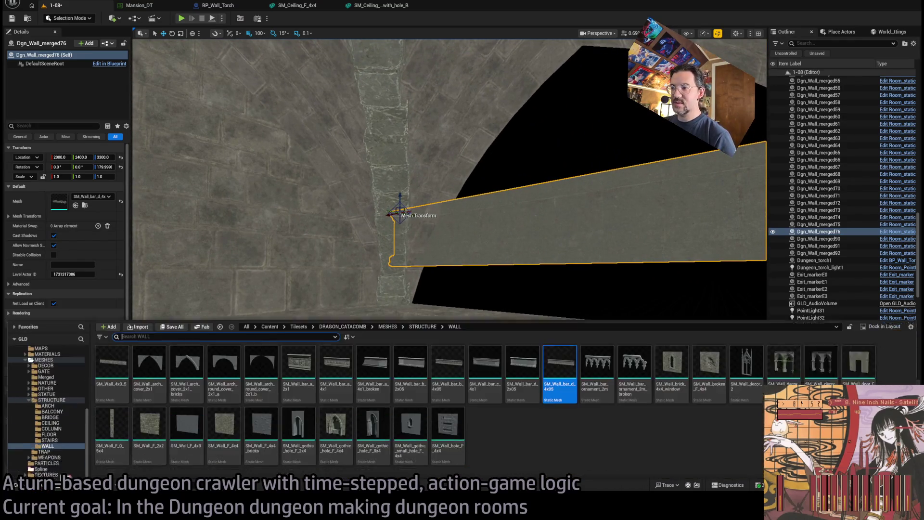
{"action": "key", "text": "ctrl+space"}
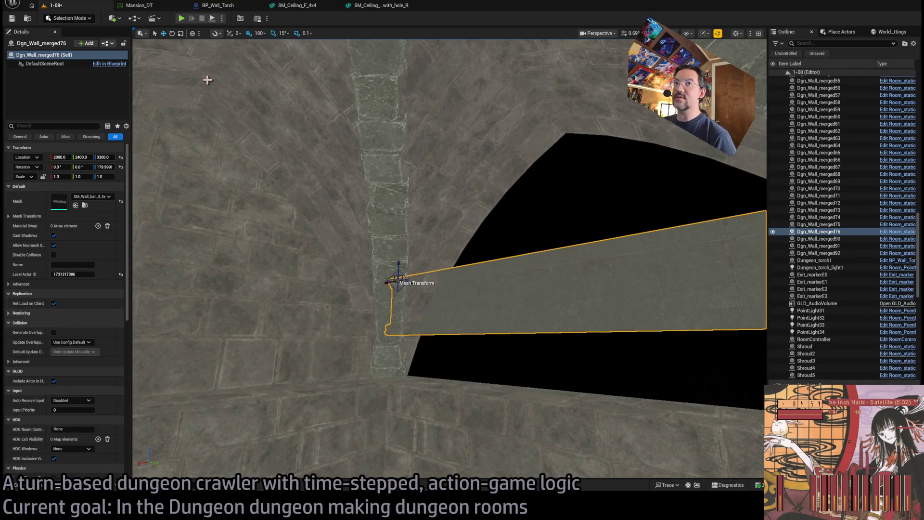
{"action": "left_click", "coordinate": [75, 205]}
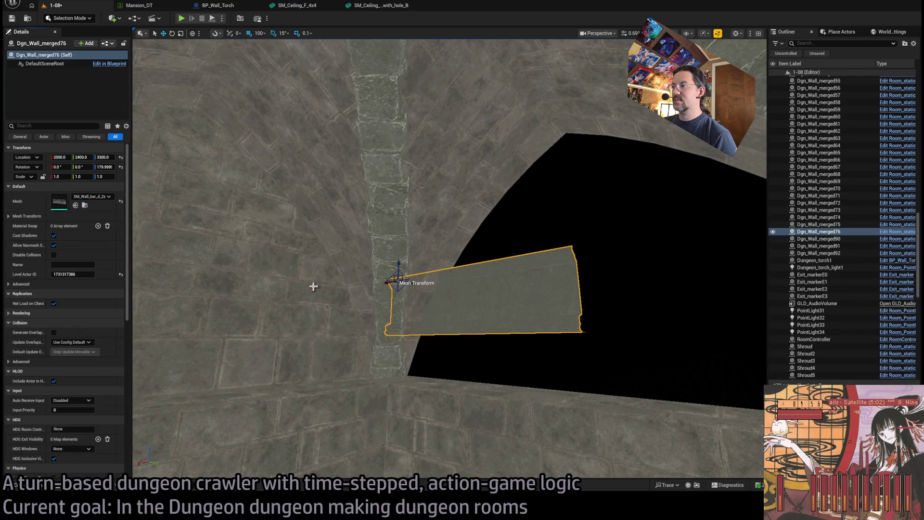
{"action": "key", "text": "ctrl+space"}
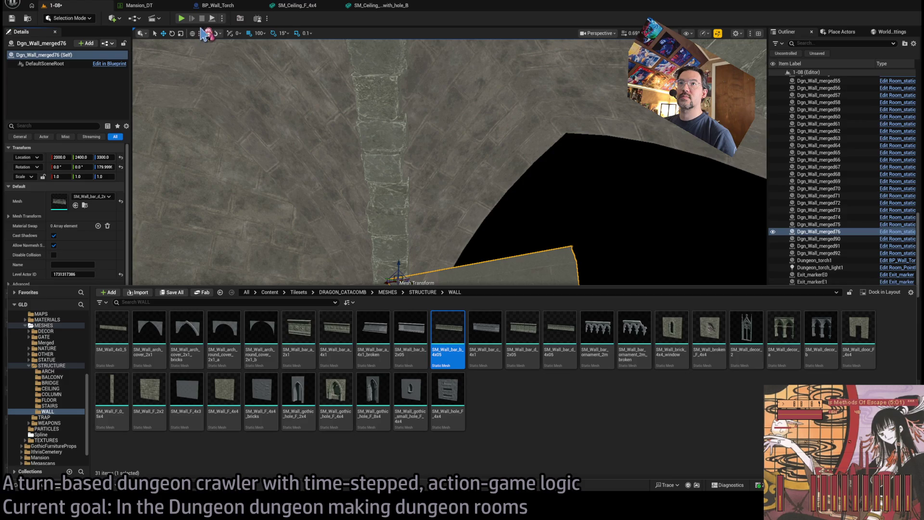
Switch the bar to SM_Wall_bar_b_4x05 and raise it to Z 3380 with 10-unit snapping.
{"action": "left_click", "coordinate": [76, 206]}
{"action": "key", "text": "f"}
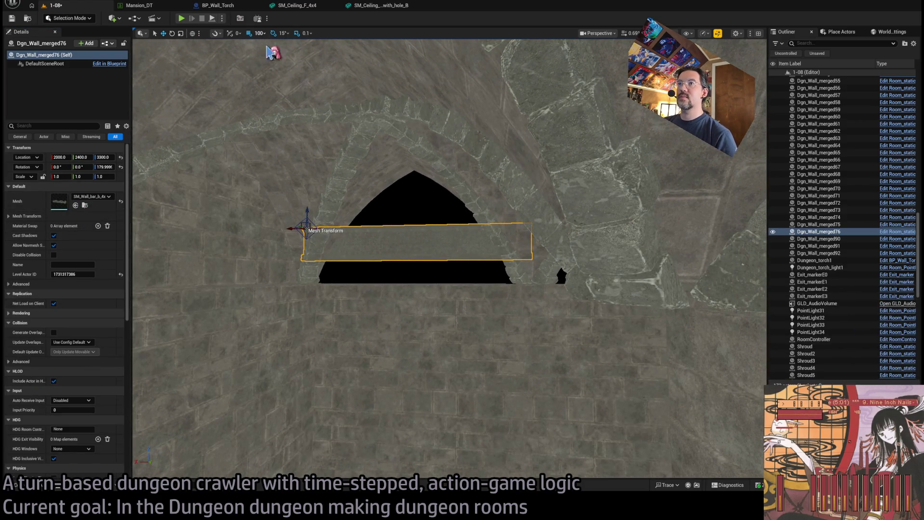
{"action": "key", "text": "bracketleft"}
{"action": "left_click_drag", "start_coordinate": [307, 215], "coordinate": [308, 172]}
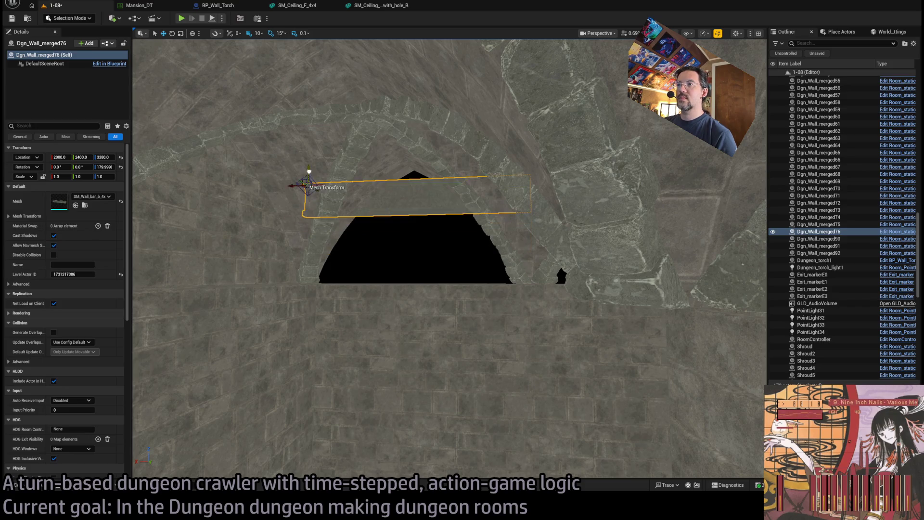
Scale the wall bar to about 3.2 along X and duplicate it along the arch top.
{"action": "key", "text": "r"}
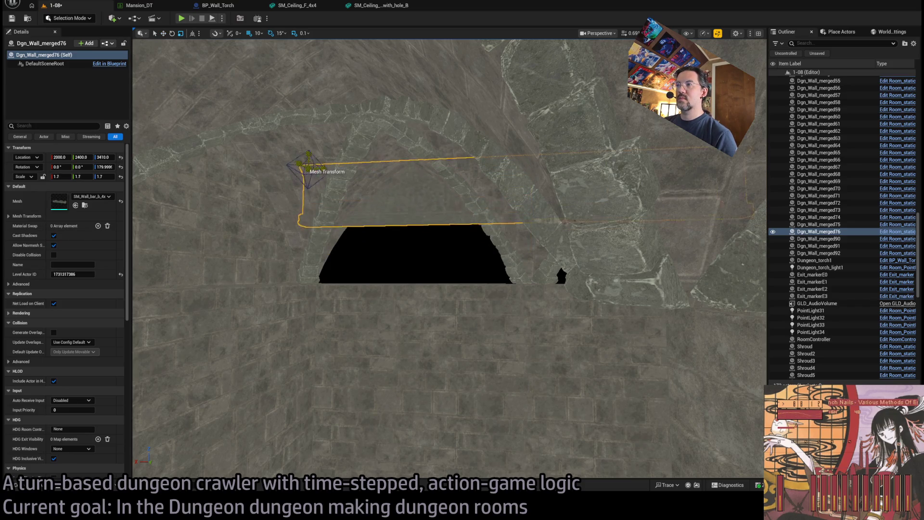
{"action": "mouse_move", "coordinate": [310, 170]}
{"action": "left_mouse_down"}
{"action": "mouse_move", "coordinate": [757, 288]}
{"action": "mouse_move", "coordinate": [626, 308]}
{"action": "mouse_move", "coordinate": [626, 366]}
{"action": "mouse_move", "coordinate": [625, 337]}
{"action": "left_mouse_up"}
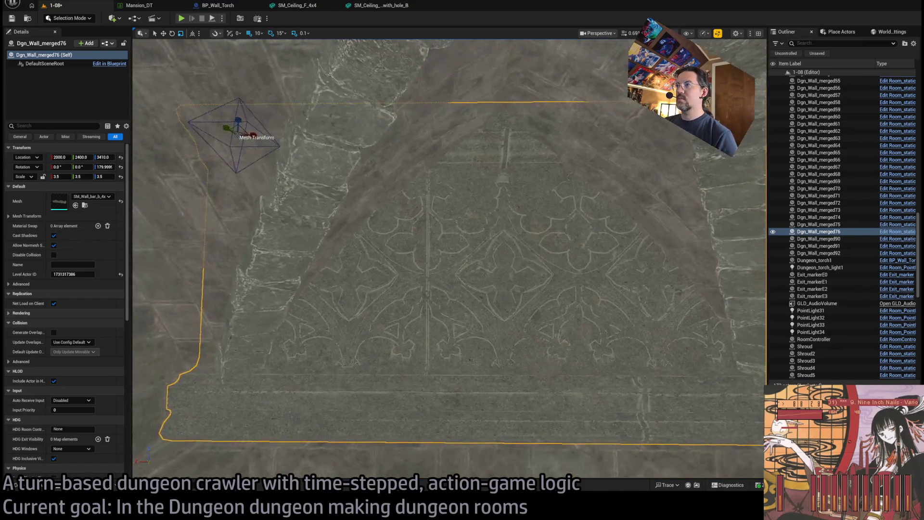
{"action": "mouse_move", "coordinate": [625, 337]}
{"action": "left_mouse_down"}
{"action": "mouse_move", "coordinate": [616, 356]}
{"action": "mouse_move", "coordinate": [601, 332]}
{"action": "mouse_move", "coordinate": [587, 346]}
{"action": "left_mouse_up"}
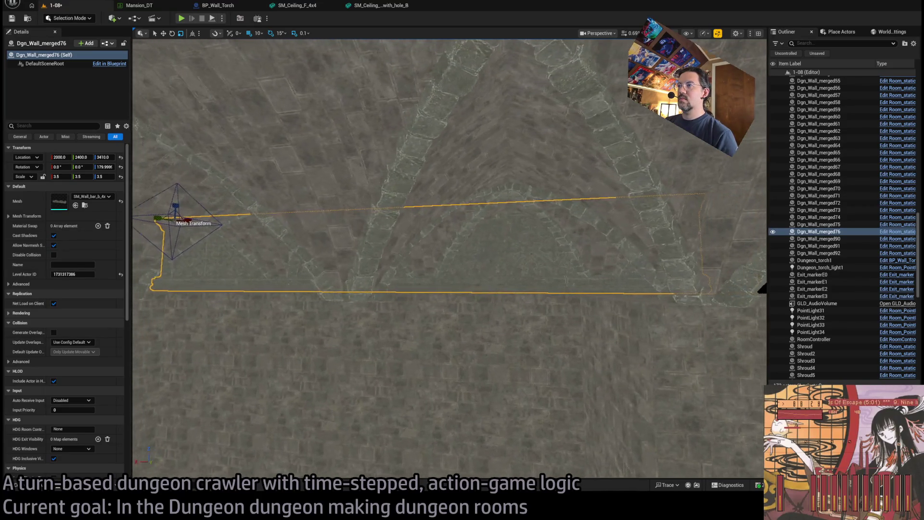
{"action": "left_click_drag", "start_coordinate": [190, 219], "coordinate": [651, 279]}
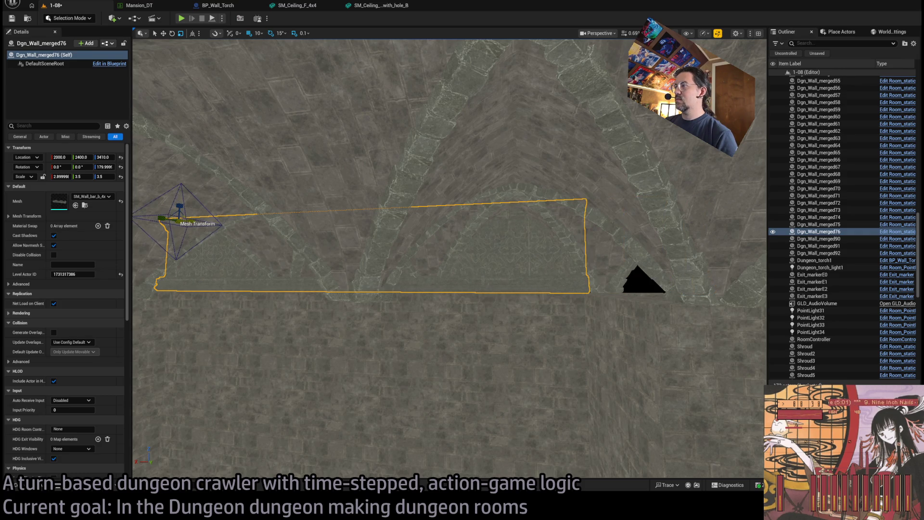
{"action": "key", "text": "w"}
{"action": "left_click_drag", "start_coordinate": [164, 223], "coordinate": [631, 203]}
Swap the copied trim piece's mesh to the shorter SM_Wall_bar_b_2x05.
{"action": "key", "text": "f"}
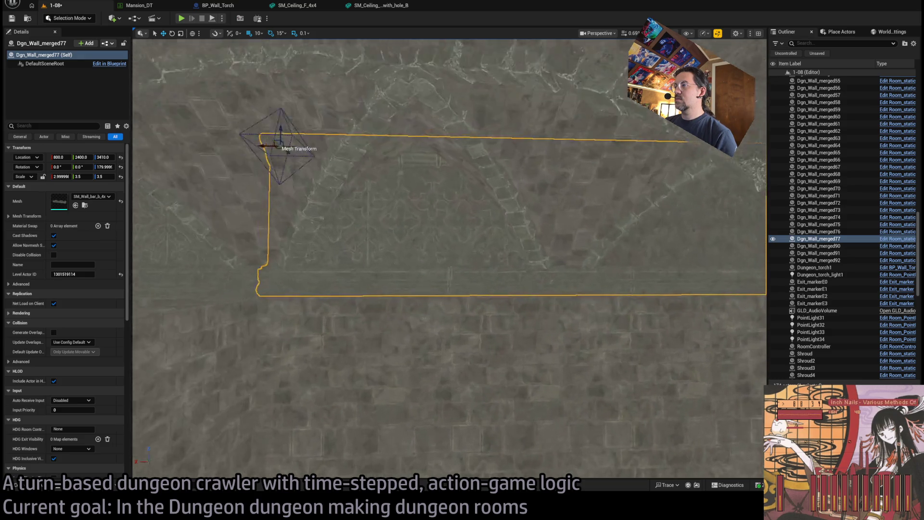
{"action": "key", "text": "ctrl+space"}
{"action": "key", "text": "Left"}
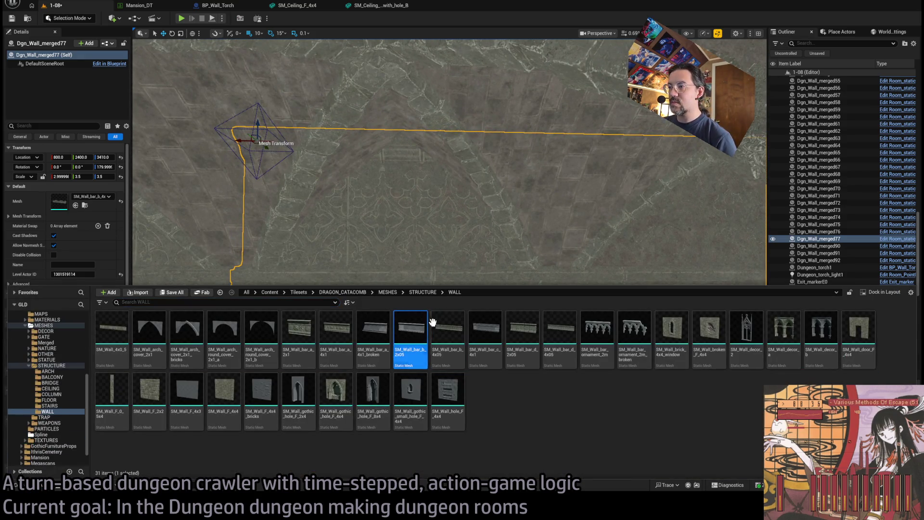
{"action": "key", "text": "ctrl+space"}
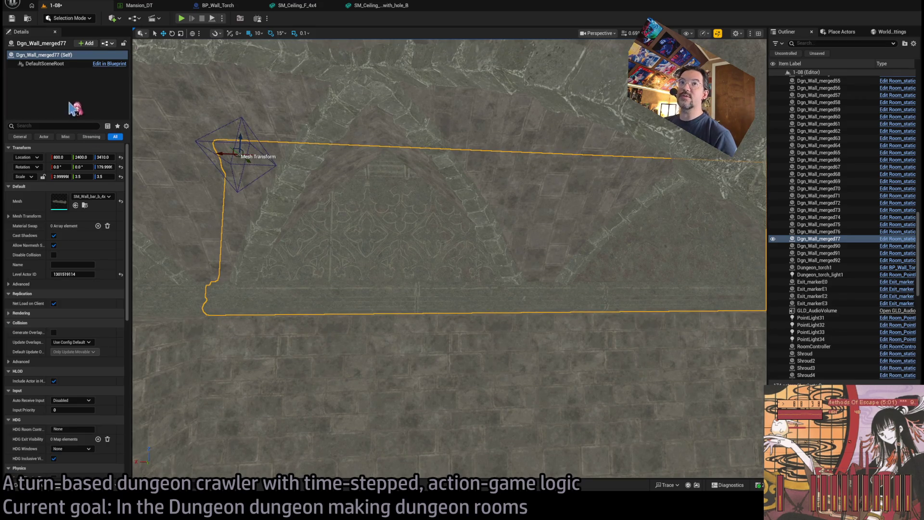
{"action": "left_click", "coordinate": [76, 205]}
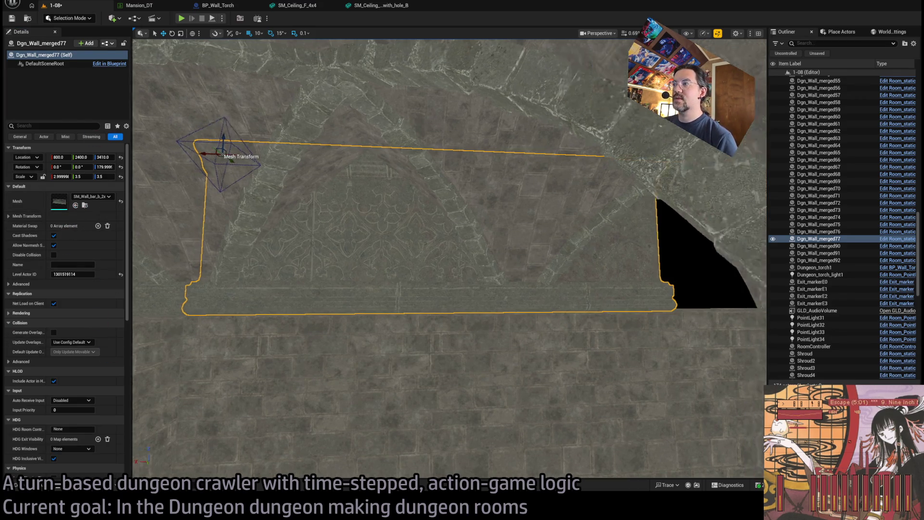
Stretch the SM_Wall_bar_b_2x05 trim lengthwise to an X scale of 4.0.
{"action": "key", "text": "f"}
{"action": "key", "text": "r"}
{"action": "left_click_drag", "start_coordinate": [206, 209], "coordinate": [218, 208]}
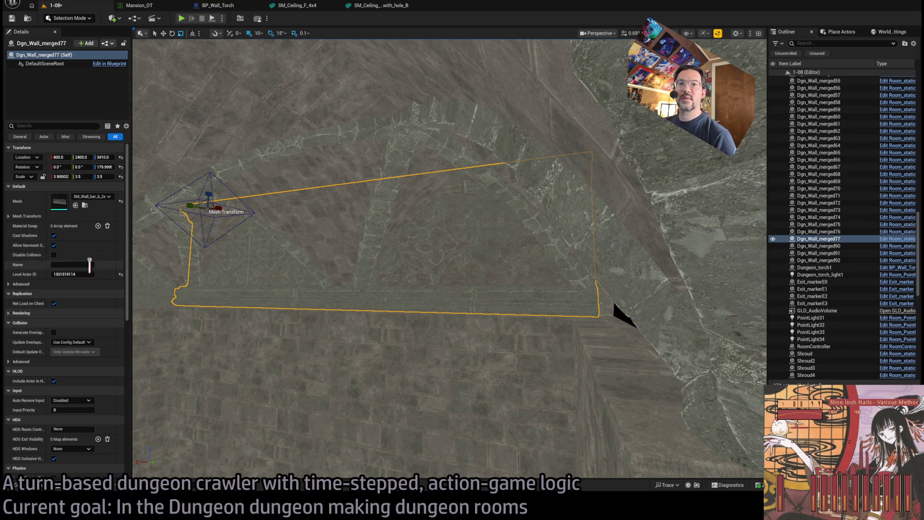
{"action": "left_click", "coordinate": [61, 177]}
{"action": "type", "text": "4"}
{"action": "key", "text": "Return"}
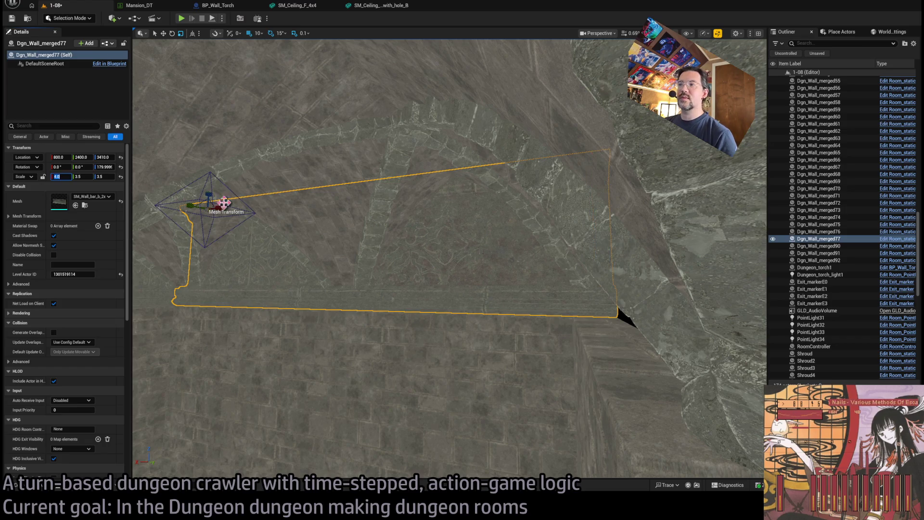
Alt-drag the rotate gizmo to add a copy, Dgn_Wall_merged78, turned -90° at X 720.
{"action": "key", "text": "f"}
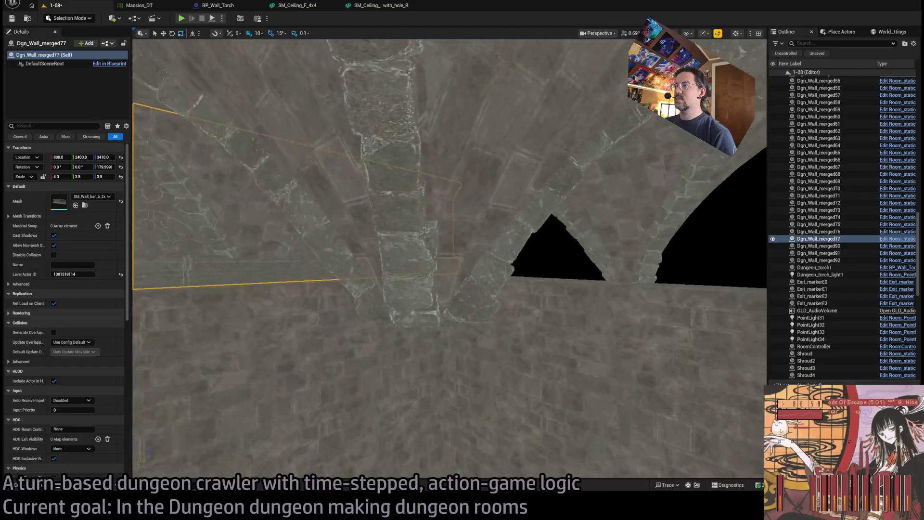
{"action": "key", "text": "e"}
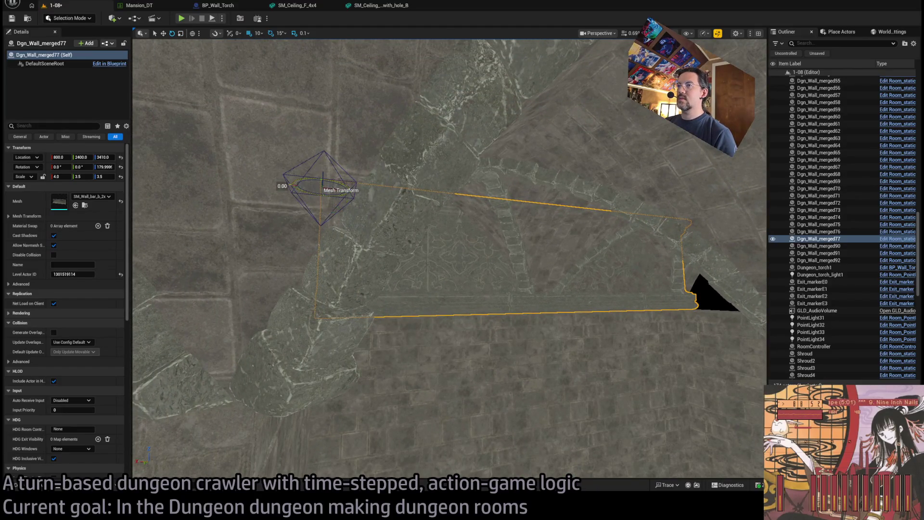
{"action": "left_click_drag", "start_coordinate": [296, 183], "coordinate": [303, 197]}
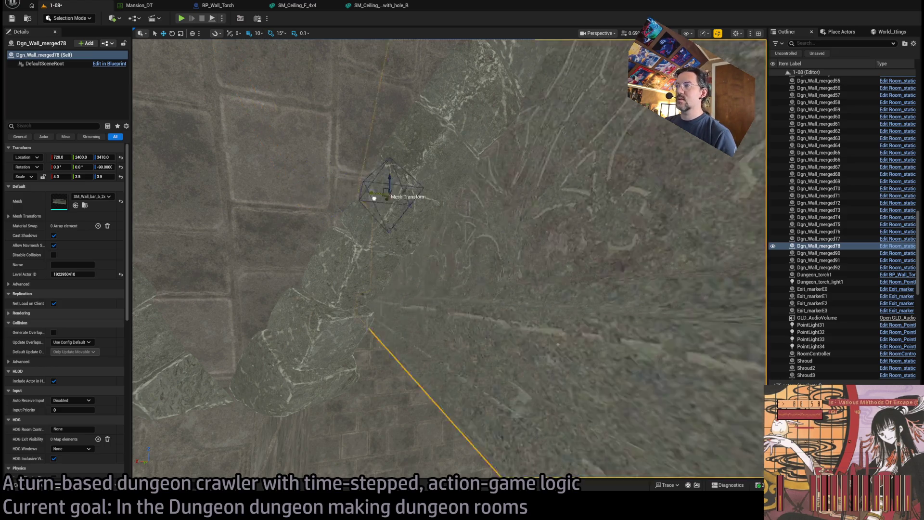
Slide the turned trim copy to X 0 at the room corner.
{"action": "left_click_drag", "start_coordinate": [635, 239], "coordinate": [676, 241]}
{"action": "scroll", "coordinate": [674, 245], "scroll_direction": "up", "scroll_amount": 5}
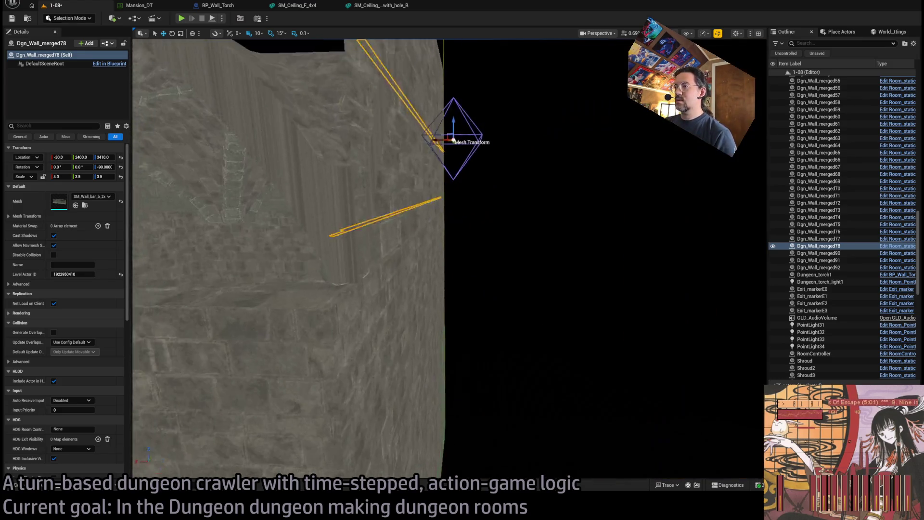
{"action": "scroll", "coordinate": [449, 258], "scroll_direction": "down", "scroll_amount": 5}
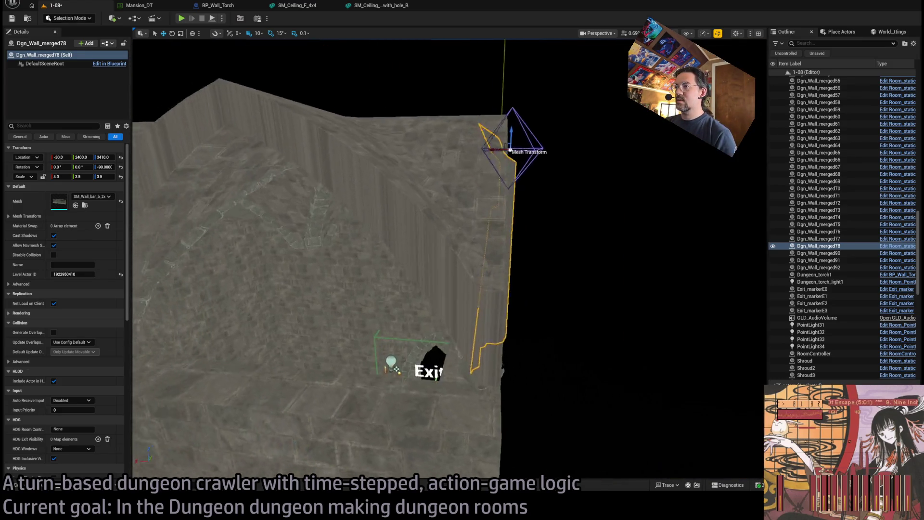
Duplicate the trim as an unrotated copy, Dgn_Wall_merged79, at X 0, Y 1570, Z 3410.
{"action": "scroll", "coordinate": [449, 258], "scroll_direction": "up", "scroll_amount": 5}
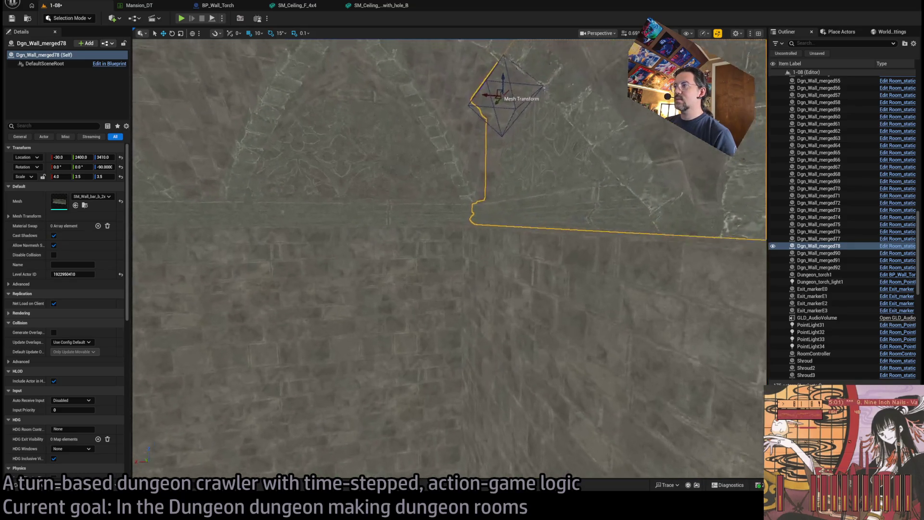
{"action": "scroll", "coordinate": [449, 259], "scroll_direction": "up", "scroll_amount": 3}
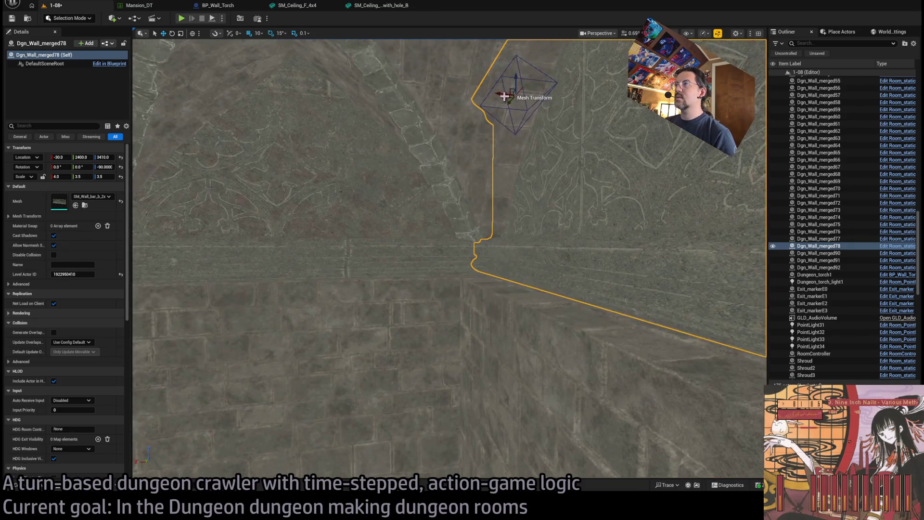
{"action": "scroll", "coordinate": [449, 259], "scroll_direction": "up", "scroll_amount": 5}
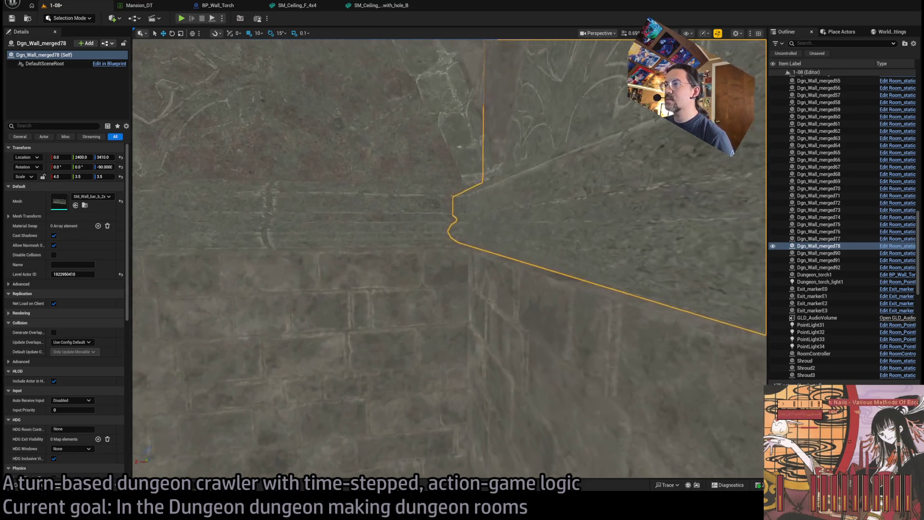
{"action": "scroll", "coordinate": [449, 258], "scroll_direction": "down", "scroll_amount": 3}
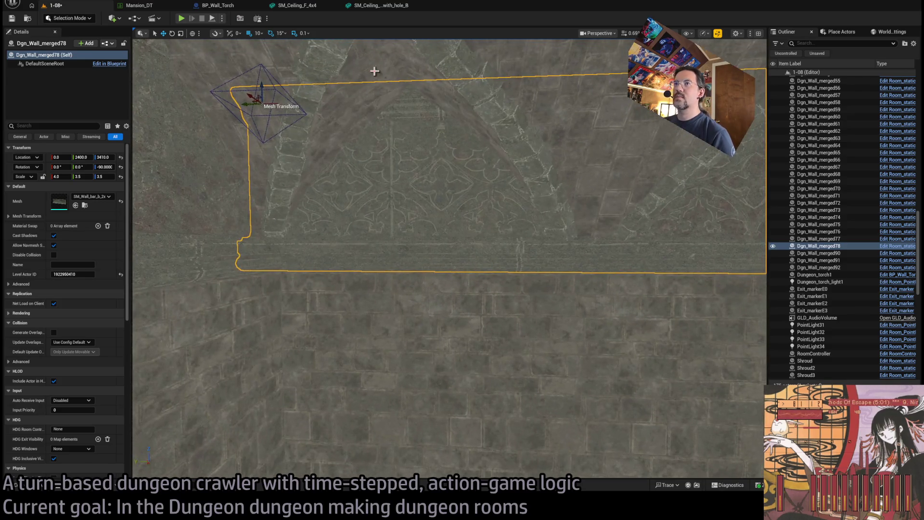
{"action": "left_click_drag", "start_coordinate": [271, 105], "coordinate": [236, 99]}
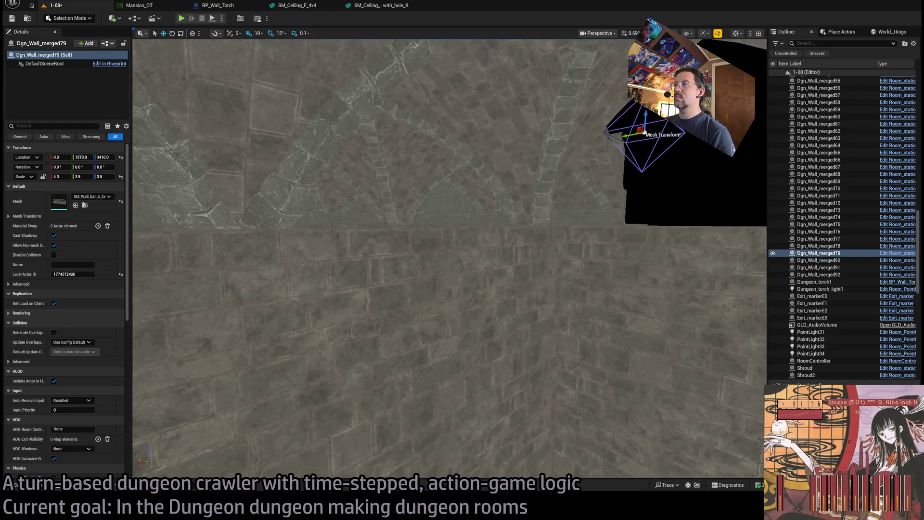
{"action": "scroll", "coordinate": [537, 211], "scroll_direction": "up", "scroll_amount": 5}
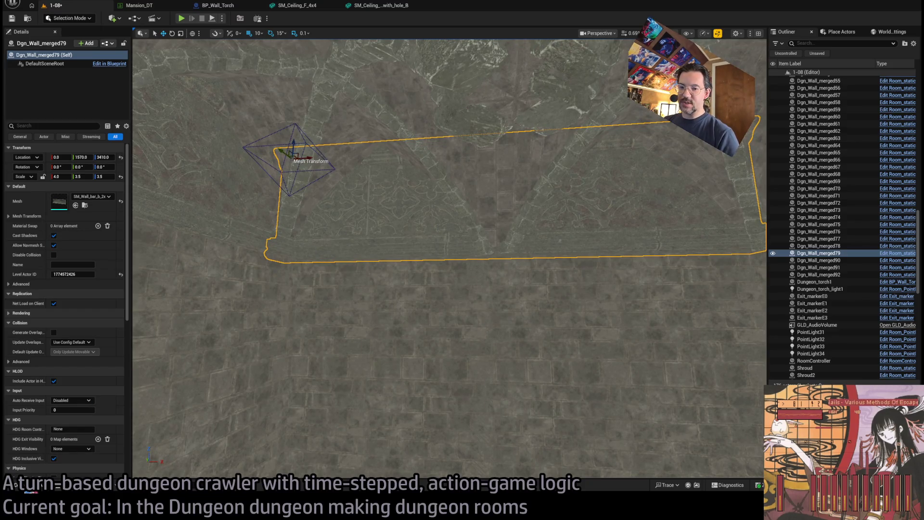
Shrink the newest trim to about 2.0/1.75/1.75 and nudge it onto the wall at Y 1590.
{"action": "key", "text": "ctrl+space"}
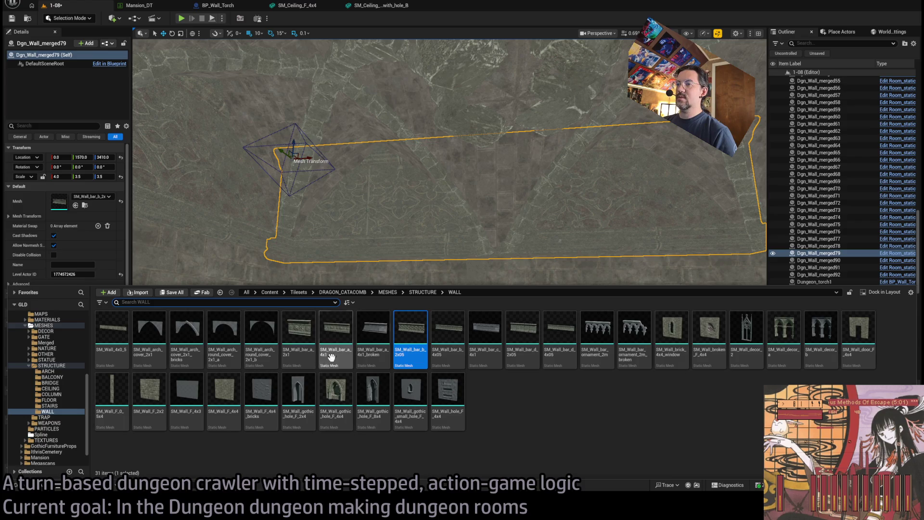
{"action": "scroll", "coordinate": [299, 192], "scroll_direction": "up", "scroll_amount": 3}
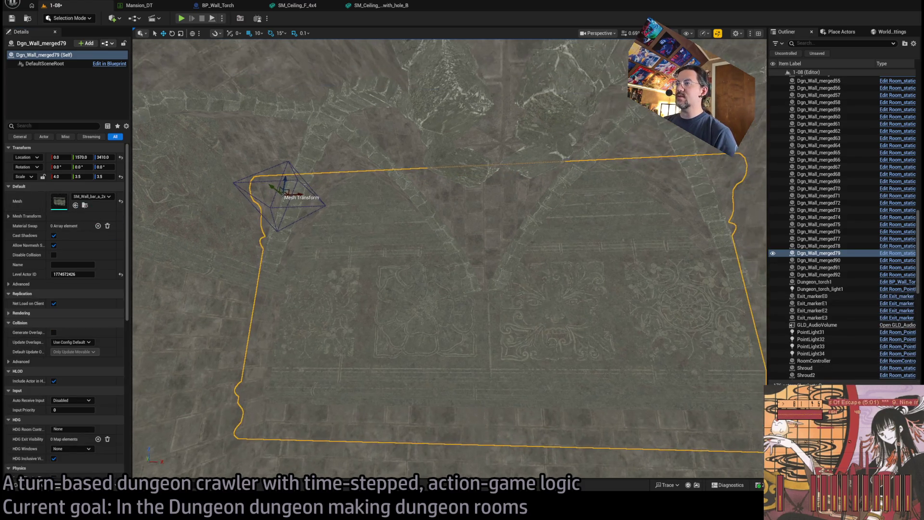
{"action": "mouse_move", "coordinate": [280, 196]}
{"action": "left_mouse_down"}
{"action": "mouse_move", "coordinate": [289, 190]}
{"action": "mouse_move", "coordinate": [271, 192]}
{"action": "mouse_move", "coordinate": [337, 207]}
{"action": "mouse_move", "coordinate": [414, 193]}
{"action": "left_mouse_up"}
{"action": "key", "text": "w"}
{"action": "left_click_drag", "start_coordinate": [445, 129], "coordinate": [431, 128]}
Add a trim copy, Dgn_Wall_merged80, turned -90° at X 390 over the smaller arch.
{"action": "mouse_move", "coordinate": [433, 240]}
{"action": "left_mouse_down"}
{"action": "mouse_move", "coordinate": [433, 270]}
{"action": "mouse_move", "coordinate": [414, 279]}
{"action": "mouse_move", "coordinate": [395, 274]}
{"action": "mouse_move", "coordinate": [395, 241]}
{"action": "left_mouse_up"}
{"action": "left_click_drag", "start_coordinate": [578, 336], "coordinate": [624, 425]}
{"action": "mouse_move", "coordinate": [450, 259]}
{"action": "left_mouse_down"}
{"action": "mouse_move", "coordinate": [450, 251]}
{"action": "mouse_move", "coordinate": [457, 269]}
{"action": "left_mouse_up"}
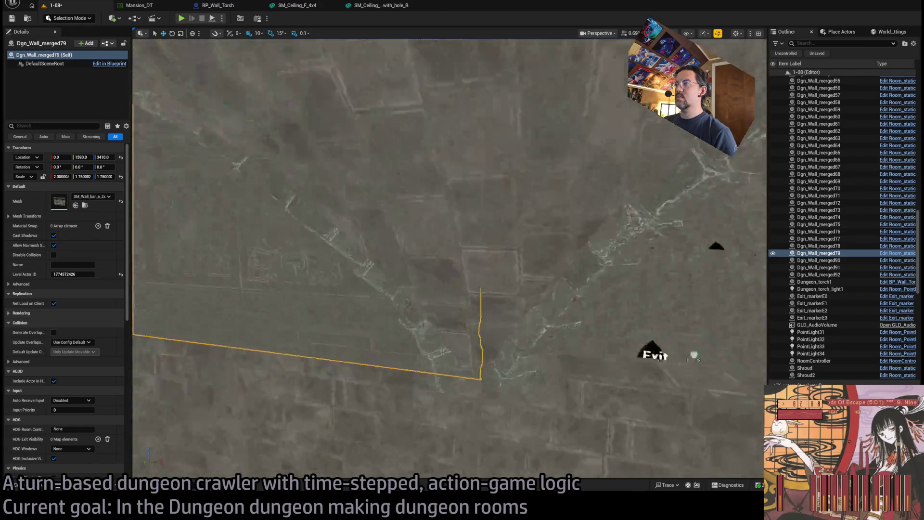
{"action": "left_click_drag", "start_coordinate": [380, 189], "coordinate": [528, 194]}
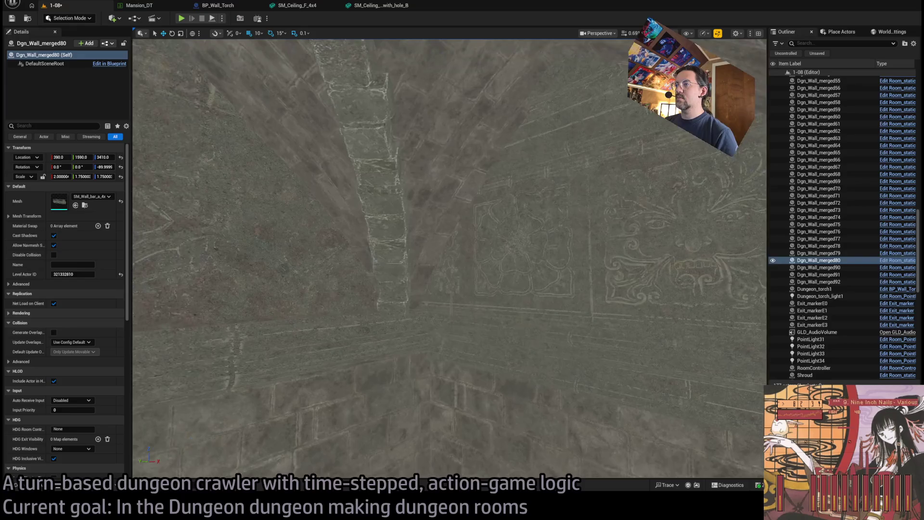
Inspect the nearby wall sections and trim pieces by selecting them one after another.
{"action": "left_click", "coordinate": [818, 253]}
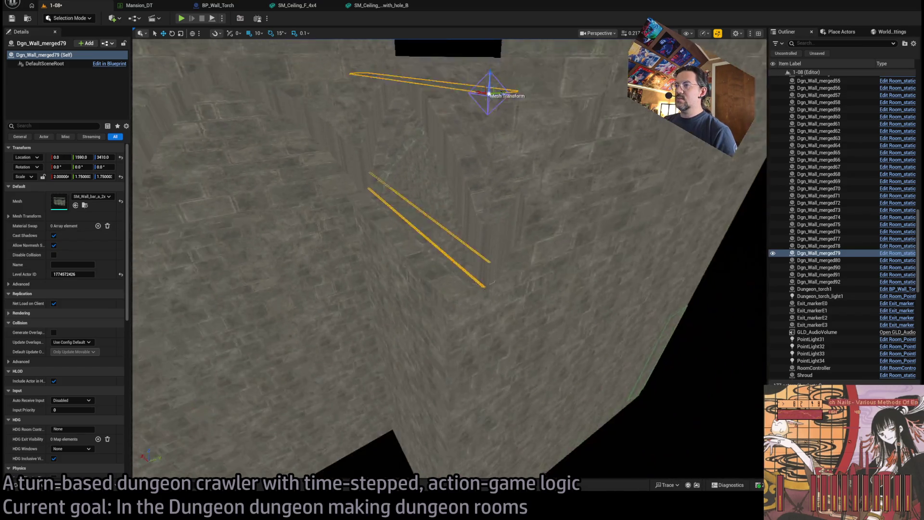
{"action": "left_click", "coordinate": [496, 327]}
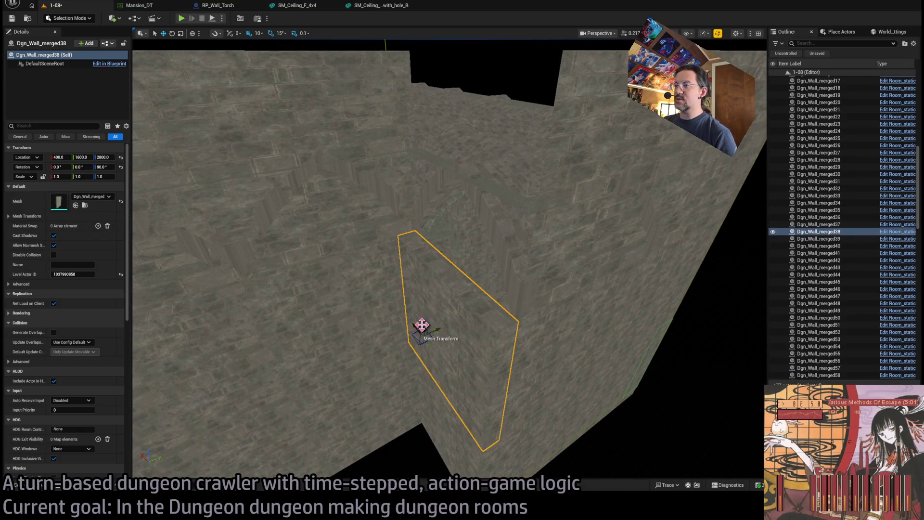
{"action": "left_click", "coordinate": [429, 190]}
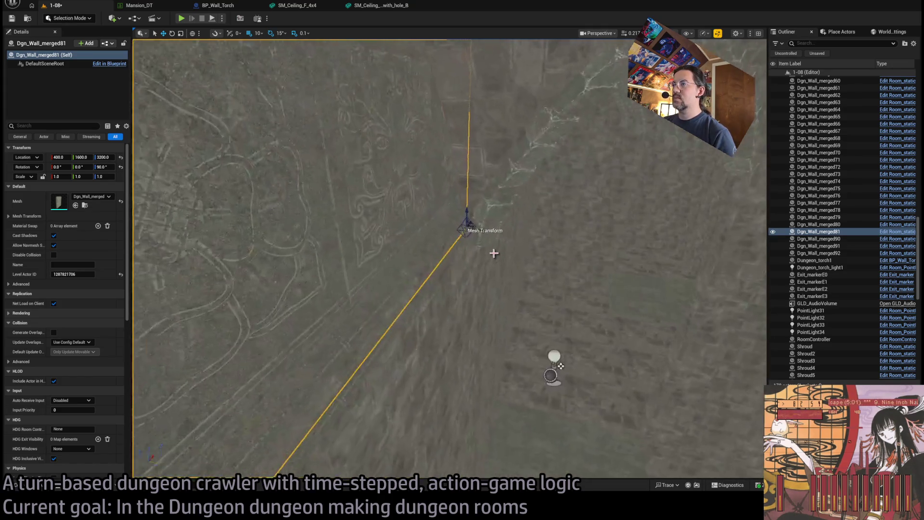
{"action": "left_click", "coordinate": [447, 242]}
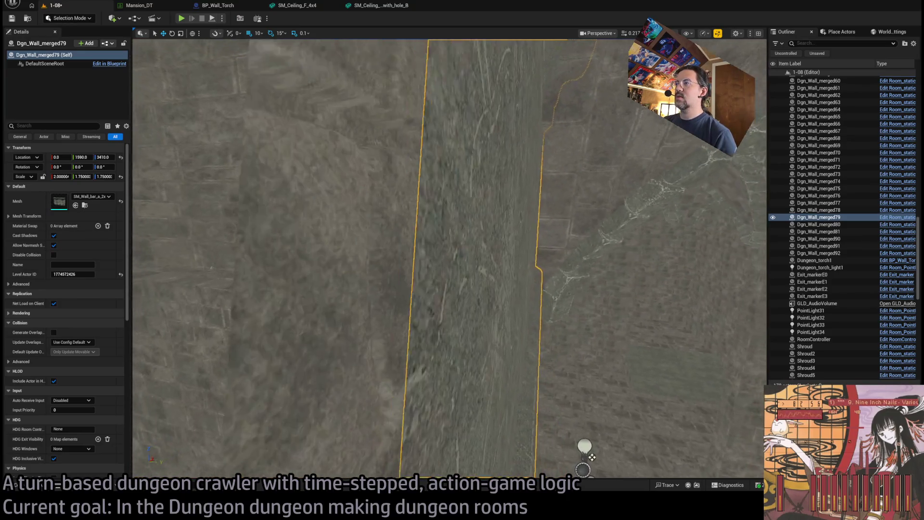
{"action": "scroll", "coordinate": [449, 258], "scroll_direction": "down", "scroll_amount": 10}
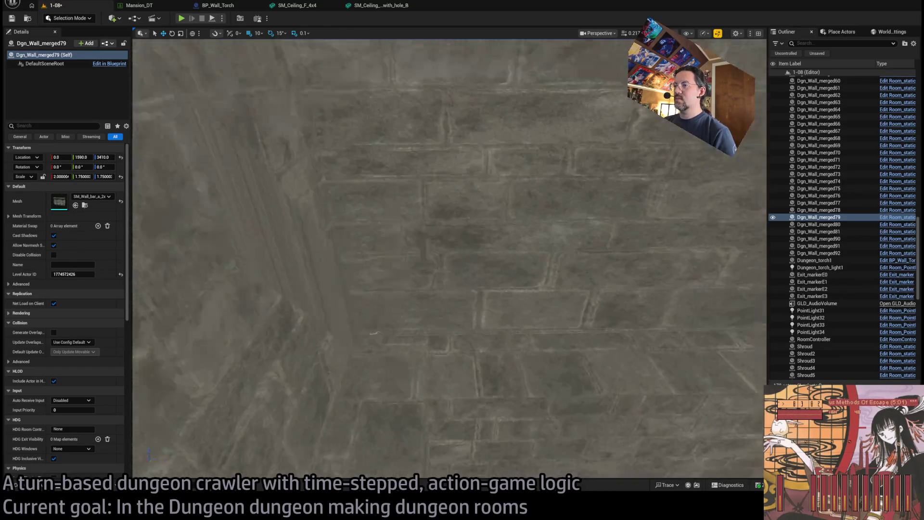
{"action": "left_click", "coordinate": [434, 367]}
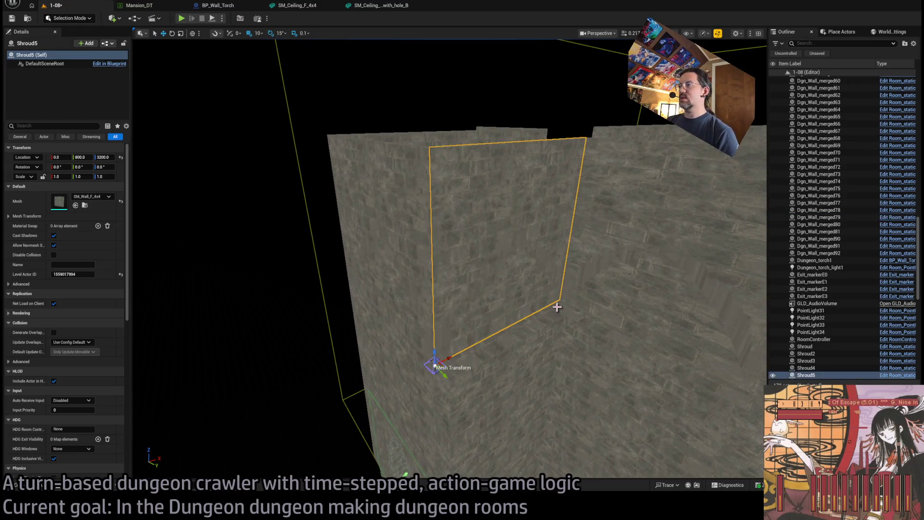
{"action": "left_click", "coordinate": [520, 353]}
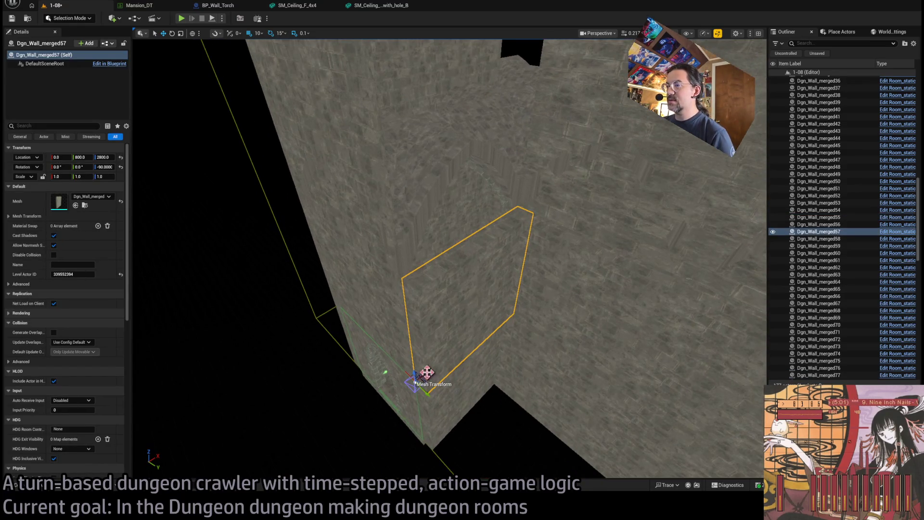
{"action": "left_click", "coordinate": [424, 233]}
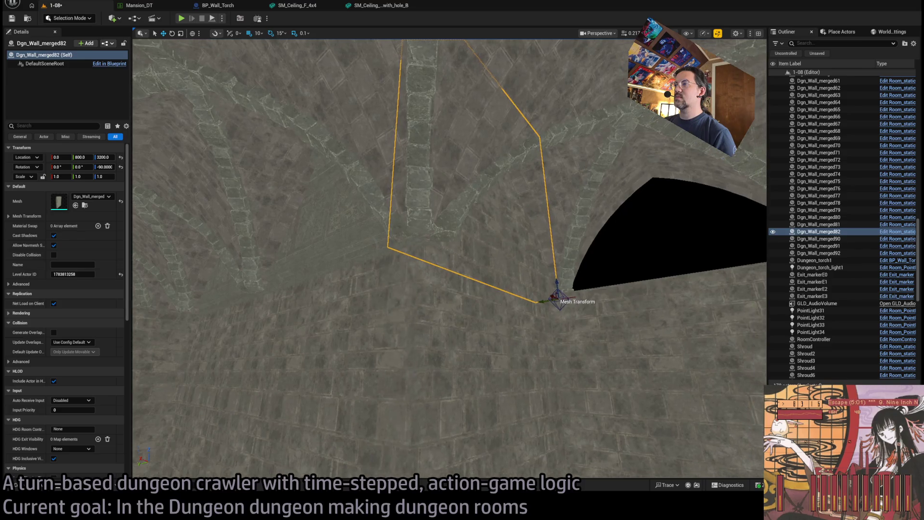
Set grid snap to 100 and Alt-drag Dgn_Wall_merged80 along X into a new copy.
{"action": "left_click", "coordinate": [300, 231]}
{"action": "left_click_drag", "start_coordinate": [268, 44], "coordinate": [269, 38]}
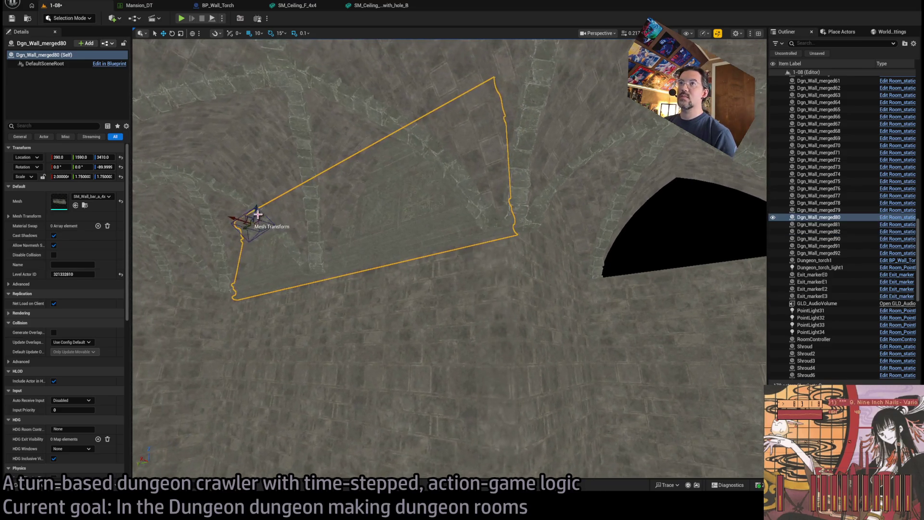
{"action": "key", "text": "bracketright"}
{"action": "left_click_drag", "start_coordinate": [237, 218], "coordinate": [540, 246]}
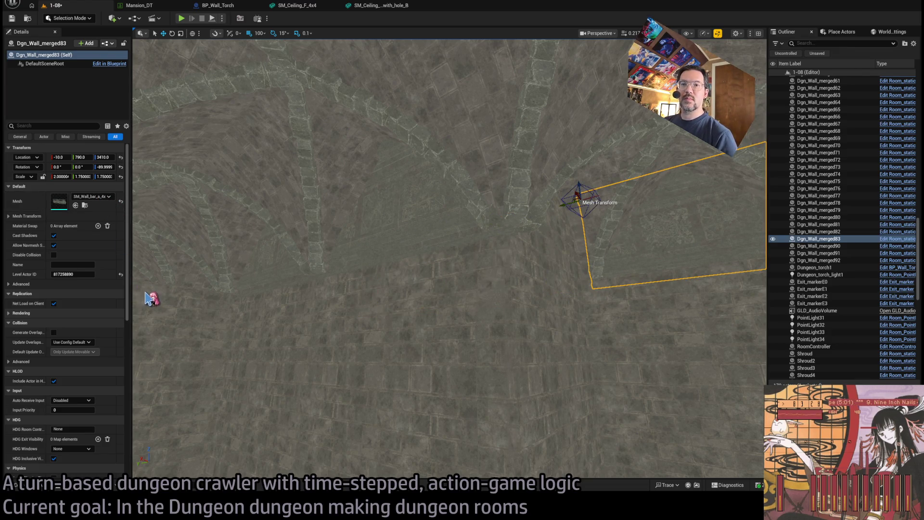
Set grid snapping back to 10 and place Dgn_Wall_merged83 at 40, 400, 3410.
{"action": "left_click_drag", "start_coordinate": [150, 296], "coordinate": [149, 296]}
{"action": "left_click_drag", "start_coordinate": [446, 93], "coordinate": [412, 72]}
{"action": "left_click", "coordinate": [259, 33]}
{"action": "left_click", "coordinate": [269, 66]}
{"action": "left_click_drag", "start_coordinate": [356, 100], "coordinate": [357, 100]}
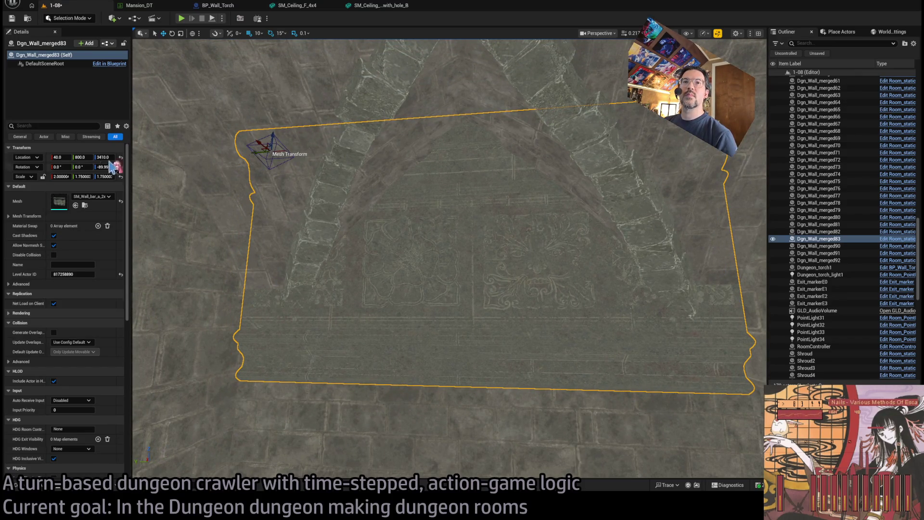
{"action": "mouse_move", "coordinate": [295, 245]}
{"action": "left_mouse_down"}
{"action": "mouse_move", "coordinate": [303, 221]}
{"action": "mouse_move", "coordinate": [294, 183]}
{"action": "mouse_move", "coordinate": [312, 231]}
{"action": "mouse_move", "coordinate": [312, 221]}
{"action": "mouse_move", "coordinate": [308, 269]}
{"action": "mouse_move", "coordinate": [294, 202]}
{"action": "mouse_move", "coordinate": [279, 197]}
{"action": "left_mouse_up"}
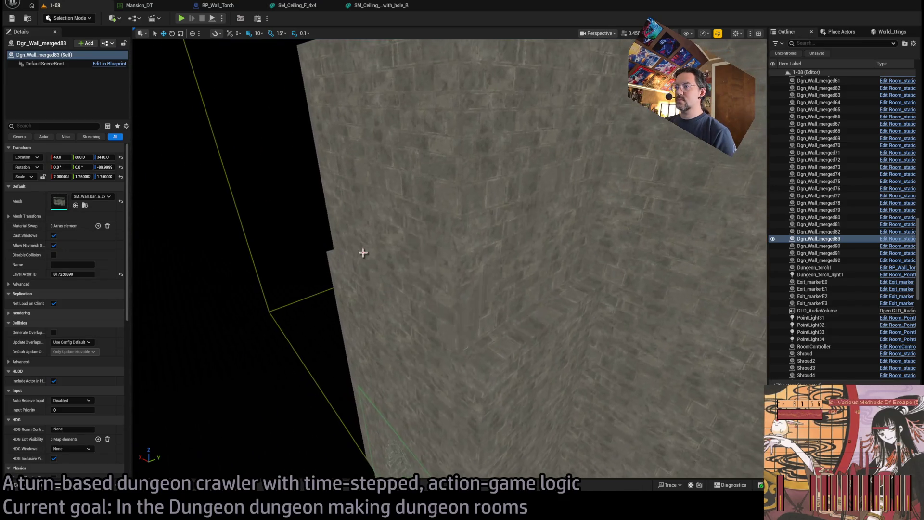
Turn to another wall and select the wall section Dgn_Wall_merged58.
{"action": "left_click_drag", "start_coordinate": [355, 254], "coordinate": [520, 286]}
{"action": "key", "text": "Escape"}
{"action": "left_click", "coordinate": [409, 341]}
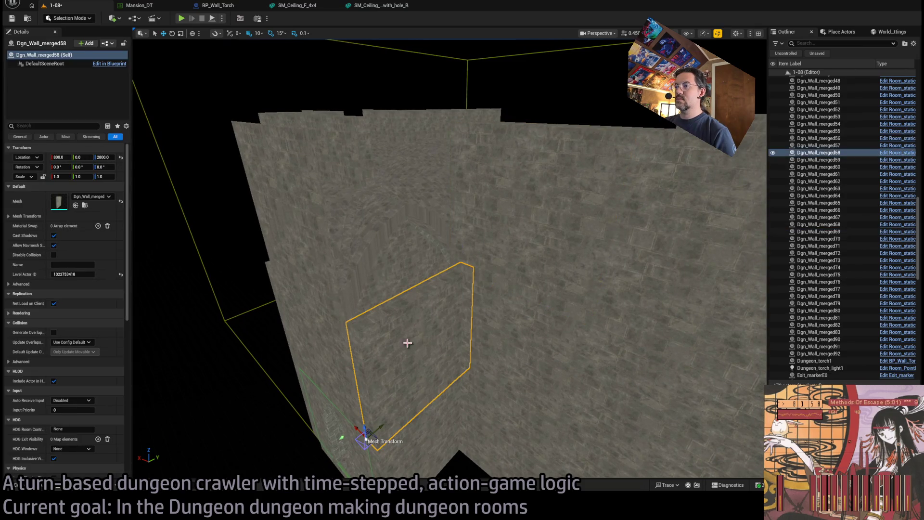
Copy Dgn_Wall_merged58 upward as a raised section and lower Dgn_Wall_merged85 to height 3200.
{"action": "left_click_drag", "start_coordinate": [358, 425], "coordinate": [370, 297]}
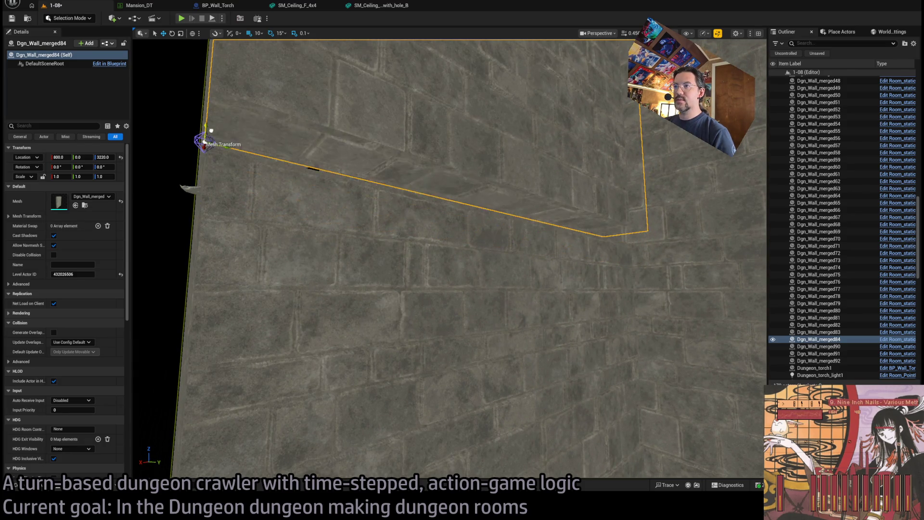
{"action": "mouse_move", "coordinate": [450, 259]}
{"action": "left_mouse_down"}
{"action": "mouse_move", "coordinate": [474, 253]}
{"action": "mouse_move", "coordinate": [529, 272]}
{"action": "mouse_move", "coordinate": [312, 200]}
{"action": "left_mouse_up"}
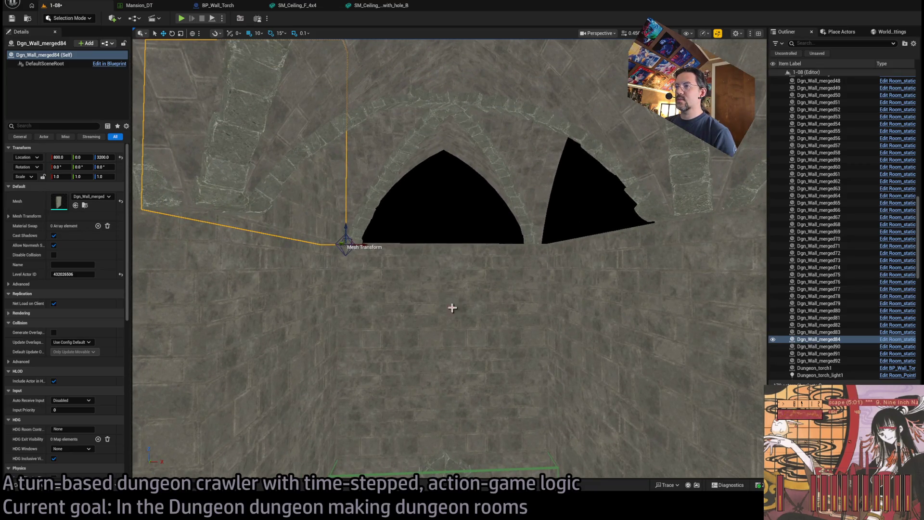
{"action": "left_click", "coordinate": [583, 312]}
{"action": "key", "text": "f"}
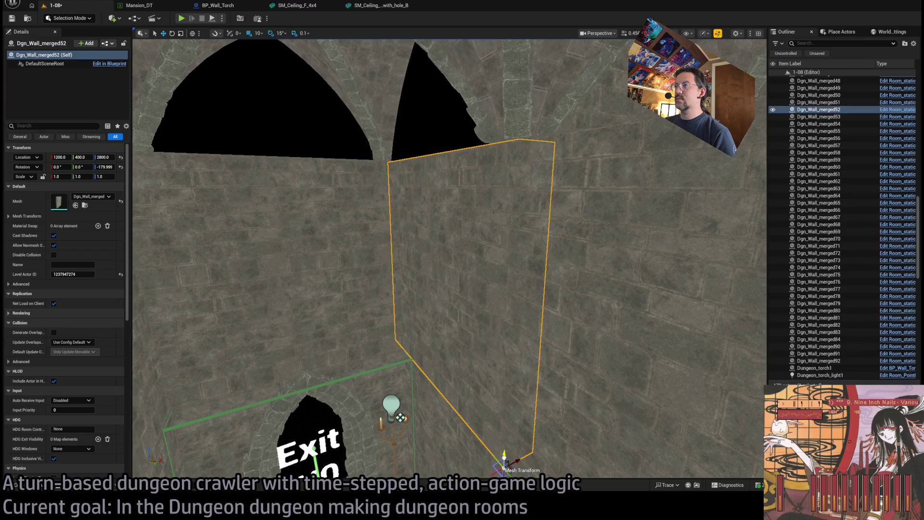
{"action": "left_click", "coordinate": [527, 116]}
{"action": "mouse_move", "coordinate": [528, 113]}
{"action": "left_mouse_down"}
{"action": "mouse_move", "coordinate": [511, 173]}
{"action": "mouse_move", "coordinate": [383, 229]}
{"action": "left_mouse_up"}
Copy the trim into Dgn_Wall_merged86 at 810, 400, 3410, turned -90°.
{"action": "left_click", "coordinate": [237, 189]}
{"action": "mouse_move", "coordinate": [237, 189]}
{"action": "left_mouse_down"}
{"action": "mouse_move", "coordinate": [206, 243]}
{"action": "mouse_move", "coordinate": [242, 218]}
{"action": "left_mouse_up"}
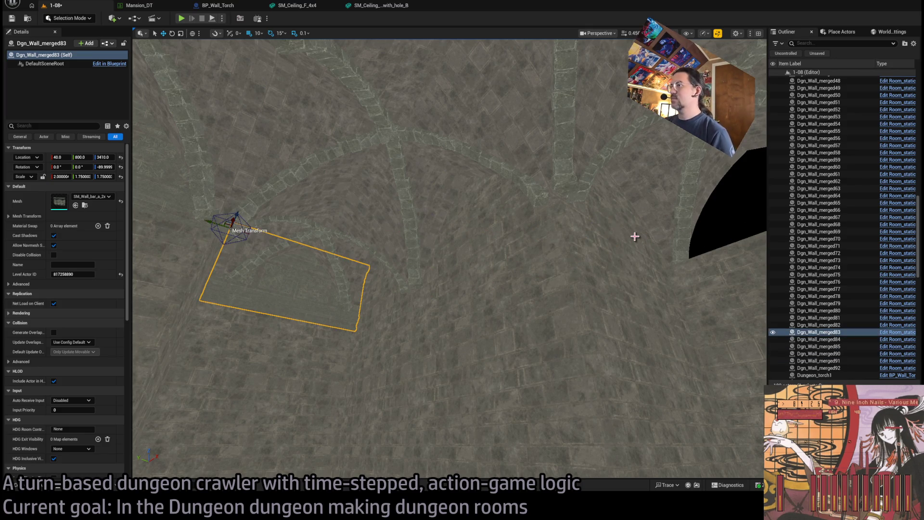
{"action": "left_click_drag", "start_coordinate": [237, 219], "coordinate": [291, 108]}
{"action": "key", "text": "ctrl+z"}
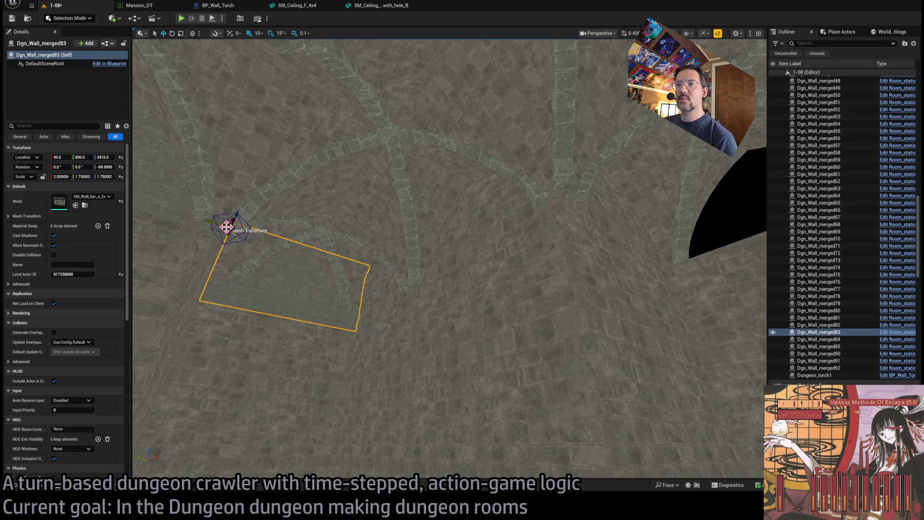
{"action": "left_click", "coordinate": [598, 221]}
{"action": "mouse_move", "coordinate": [598, 221]}
{"action": "left_mouse_down"}
{"action": "mouse_move", "coordinate": [563, 135]}
{"action": "mouse_move", "coordinate": [540, 109]}
{"action": "mouse_move", "coordinate": [547, 99]}
{"action": "left_mouse_up"}
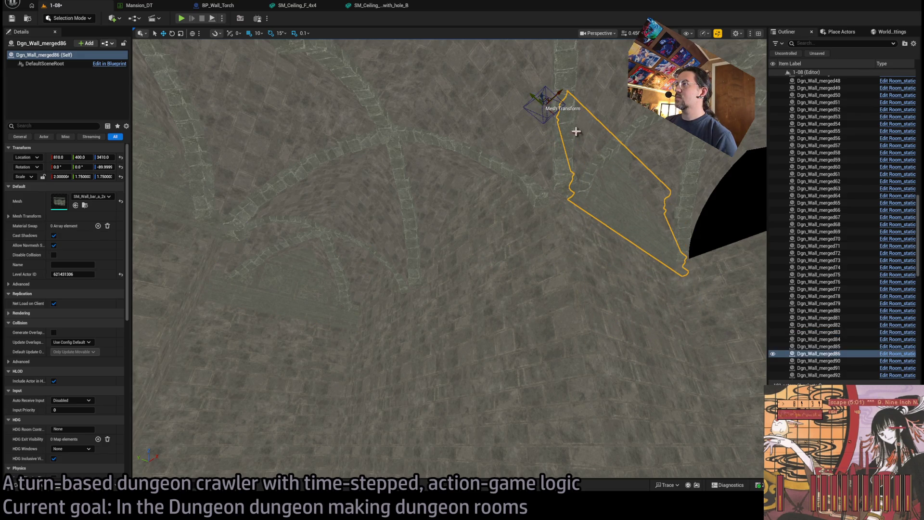
Duplicate the trim with a 90° turn and carry the copy to the adjoining wall.
{"action": "key", "text": "f"}
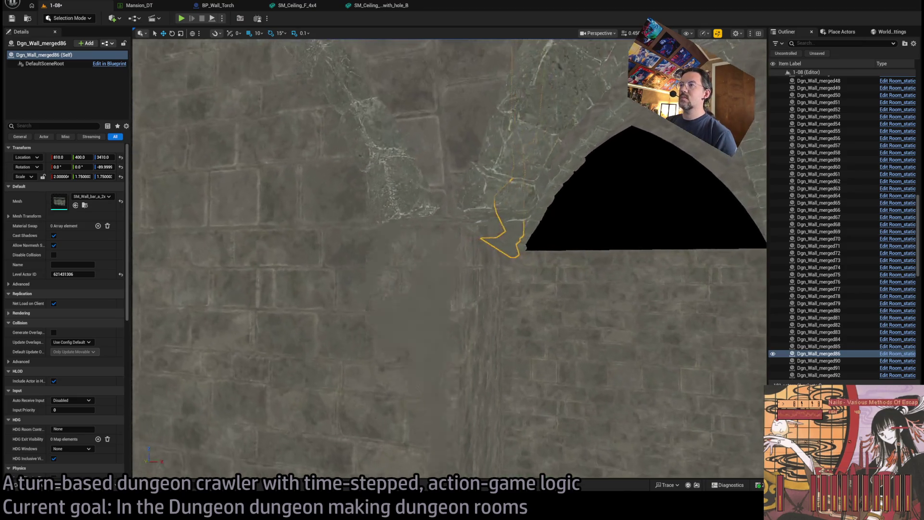
{"action": "mouse_move", "coordinate": [424, 79]}
{"action": "left_mouse_down"}
{"action": "mouse_move", "coordinate": [392, 77]}
{"action": "mouse_move", "coordinate": [387, 90]}
{"action": "mouse_move", "coordinate": [330, 82]}
{"action": "mouse_move", "coordinate": [341, 68]}
{"action": "mouse_move", "coordinate": [331, 76]}
{"action": "left_mouse_up"}
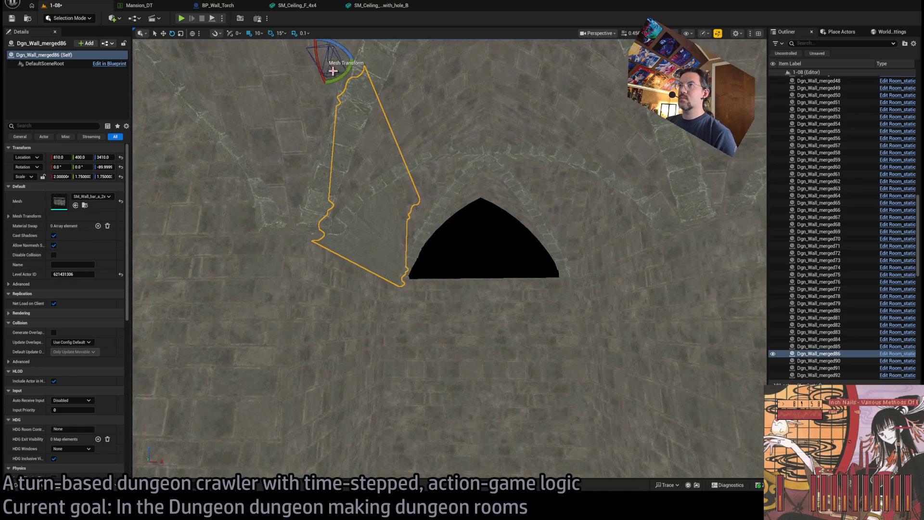
{"action": "mouse_move", "coordinate": [352, 57]}
{"action": "left_mouse_down"}
{"action": "mouse_move", "coordinate": [320, 48]}
{"action": "mouse_move", "coordinate": [351, 56]}
{"action": "left_mouse_up"}
{"action": "key", "text": "w"}
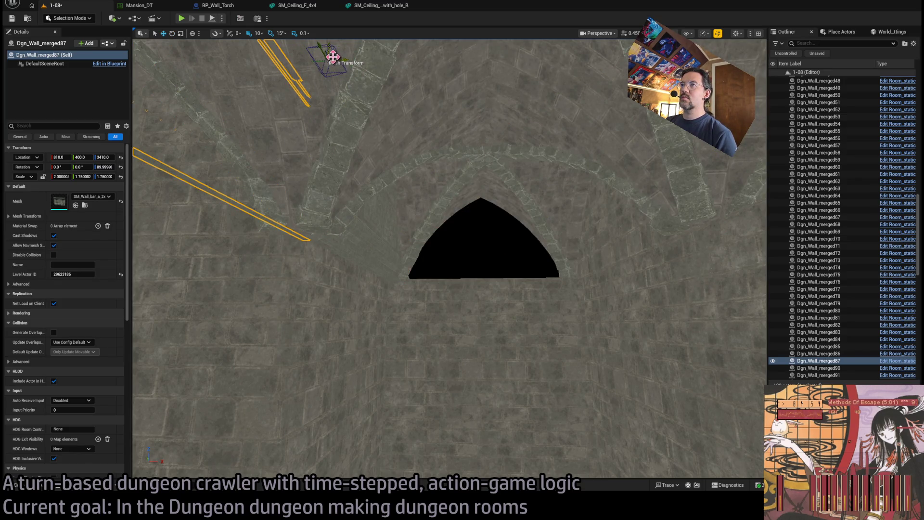
{"action": "mouse_move", "coordinate": [330, 60]}
{"action": "left_mouse_down"}
{"action": "mouse_move", "coordinate": [604, 124]}
{"action": "mouse_move", "coordinate": [574, 177]}
{"action": "mouse_move", "coordinate": [579, 188]}
{"action": "left_mouse_up"}
Place Dgn_Wall_merged87 at X 1190 and add an unrotated copy, Dgn_Wall_merged88, at X 810.
{"action": "key", "text": "f"}
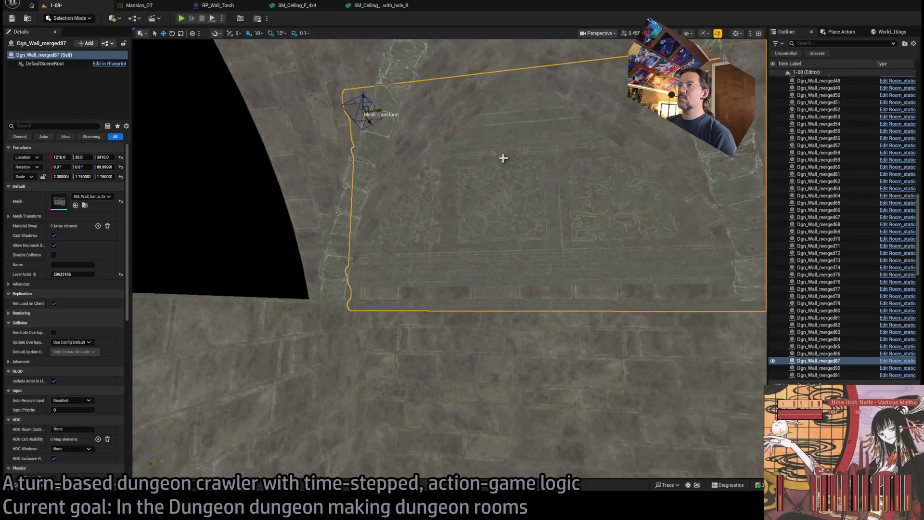
{"action": "mouse_move", "coordinate": [367, 110]}
{"action": "left_mouse_down"}
{"action": "mouse_move", "coordinate": [360, 121]}
{"action": "mouse_move", "coordinate": [159, 72]}
{"action": "mouse_move", "coordinate": [222, 123]}
{"action": "mouse_move", "coordinate": [169, 86]}
{"action": "mouse_move", "coordinate": [203, 144]}
{"action": "mouse_move", "coordinate": [159, 144]}
{"action": "mouse_move", "coordinate": [184, 146]}
{"action": "left_mouse_up"}
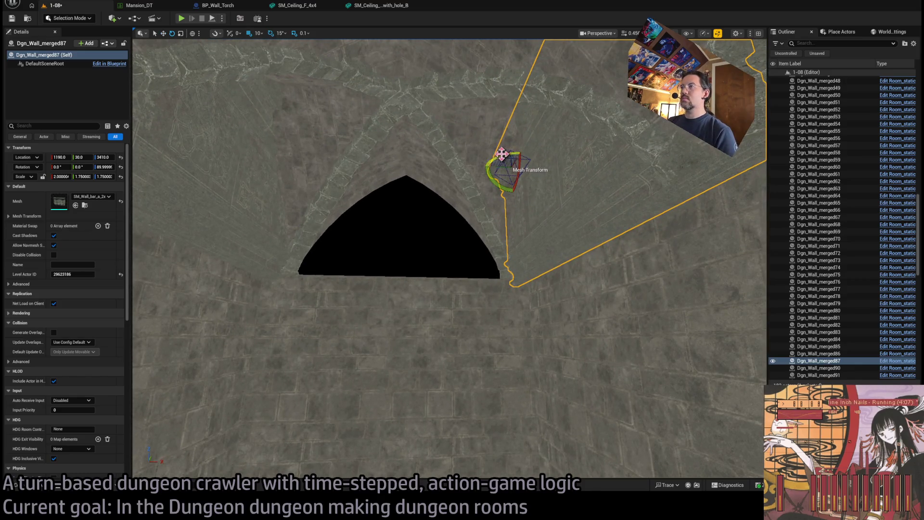
{"action": "left_click_drag", "start_coordinate": [502, 153], "coordinate": [506, 164]}
{"action": "left_click_drag", "start_coordinate": [414, 165], "coordinate": [305, 168]}
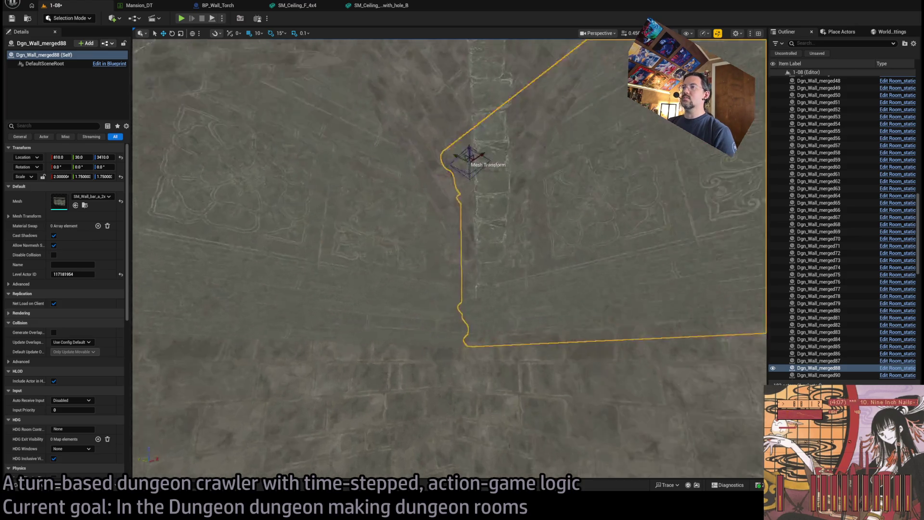
Align Dgn_Wall_merged88 at Y 30 and copy Dgn_Wall_merged87 to X 2140 as Dgn_Wall_merged89.
{"action": "left_click_drag", "start_coordinate": [408, 153], "coordinate": [420, 156]}
{"action": "mouse_move", "coordinate": [360, 151]}
{"action": "left_mouse_down"}
{"action": "mouse_move", "coordinate": [487, 182]}
{"action": "mouse_move", "coordinate": [422, 181]}
{"action": "left_mouse_up"}
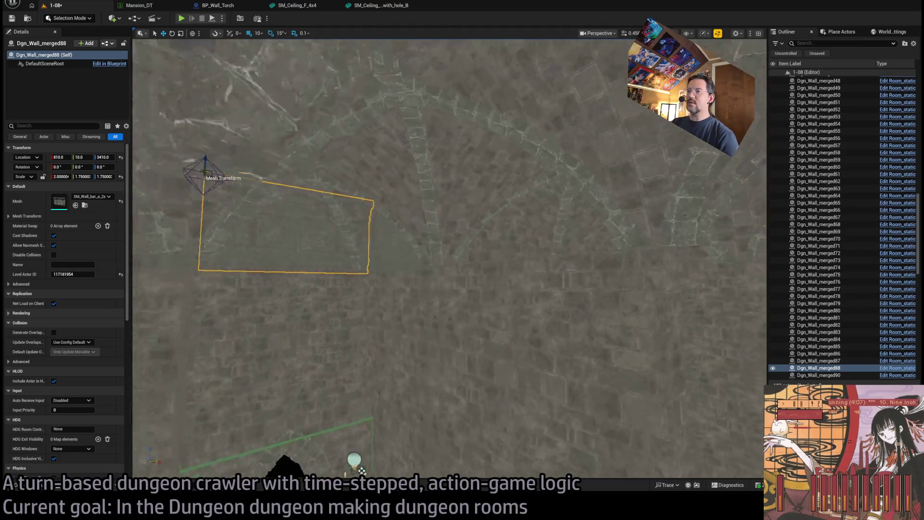
{"action": "left_click", "coordinate": [383, 238]}
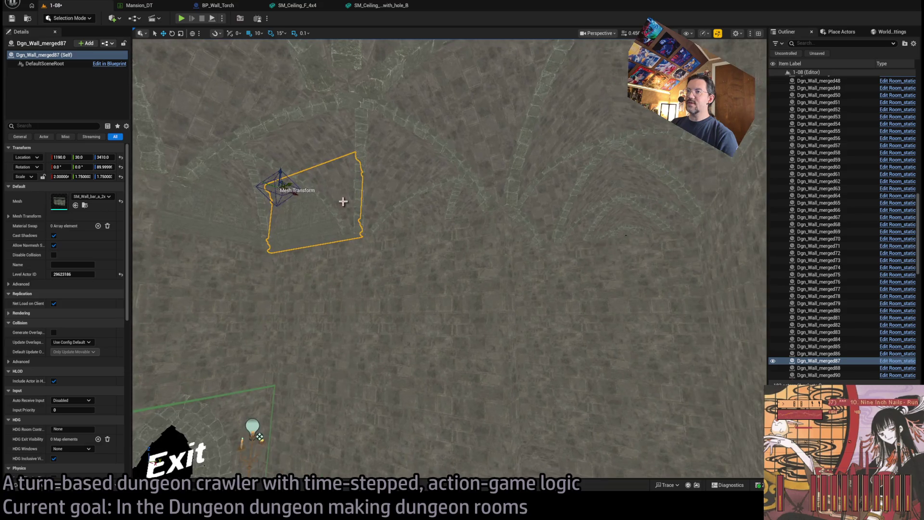
{"action": "left_click_drag", "start_coordinate": [294, 193], "coordinate": [432, 220]}
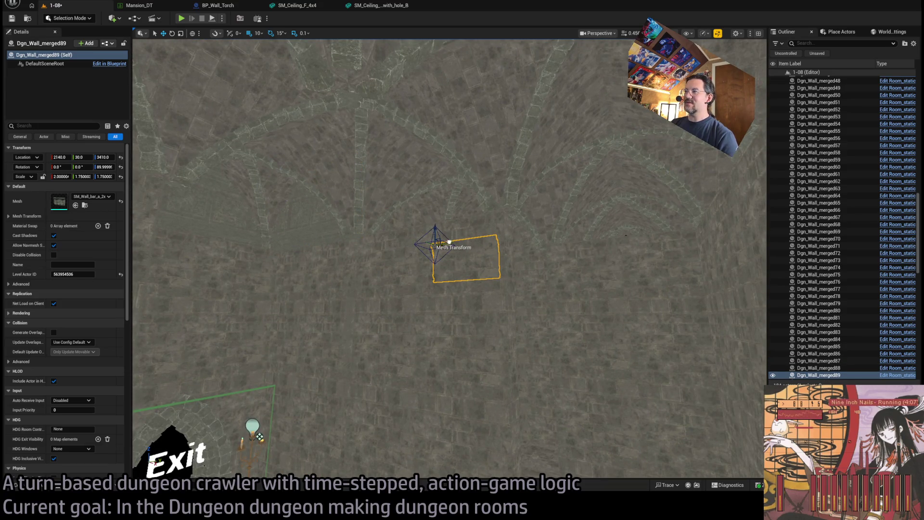